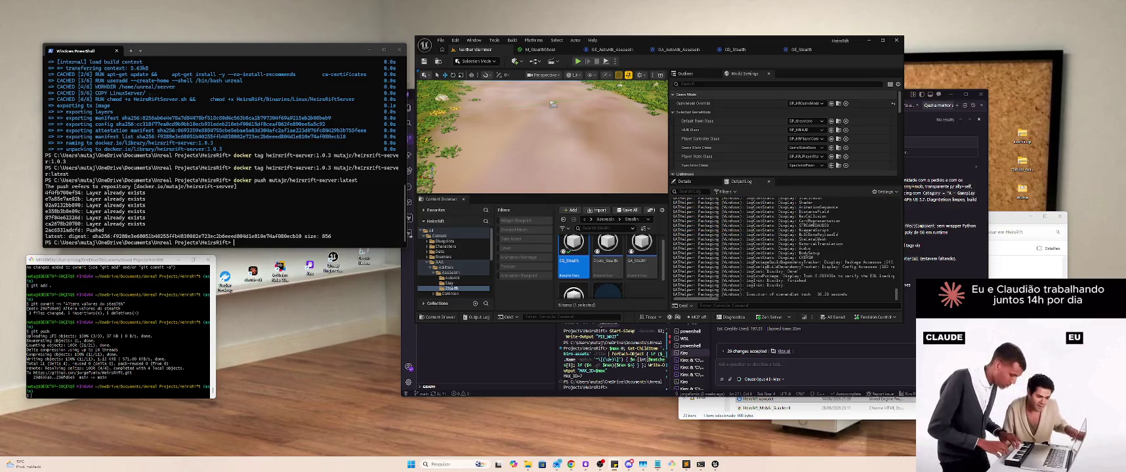
Step: Push the heirsrift-server:1.0.3 image to its Docker Hub repository with docker push
{"action": "left_click", "coordinate": [291, 204]}
{"action": "type", "text": "docker push mutajr/heirsrift-server:1.0.3"}
{"action": "key", "text": "Return"}
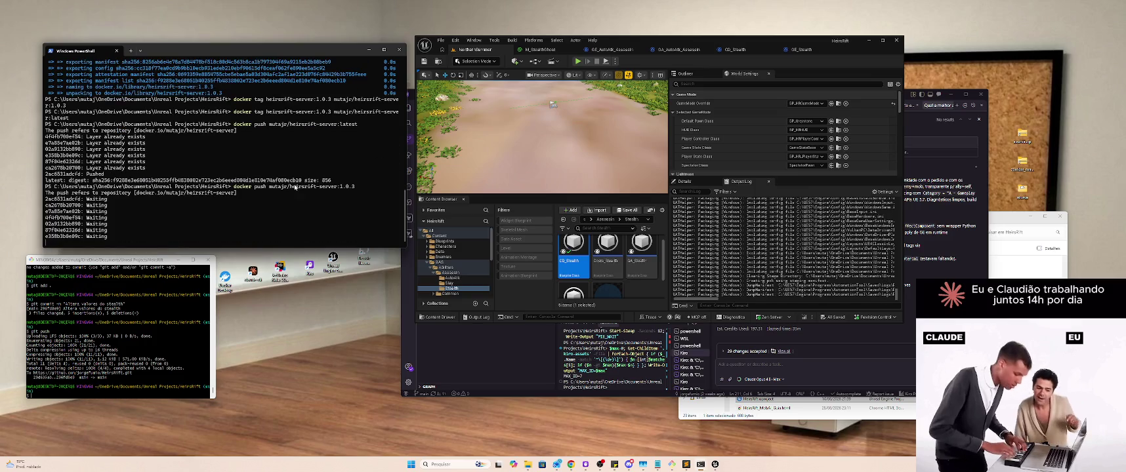
{"action": "key", "text": "alt+Tab"}
{"action": "key", "text": "alt+Tab"}
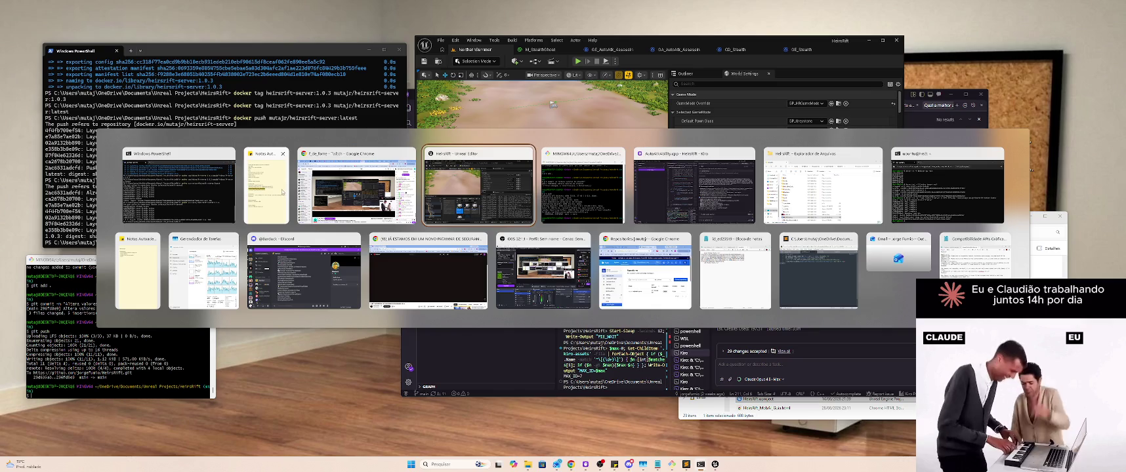
Step: Switch from PowerShell to the File Explorer window showing the HeirsRift project folder
{"action": "key", "text": "Escape"}
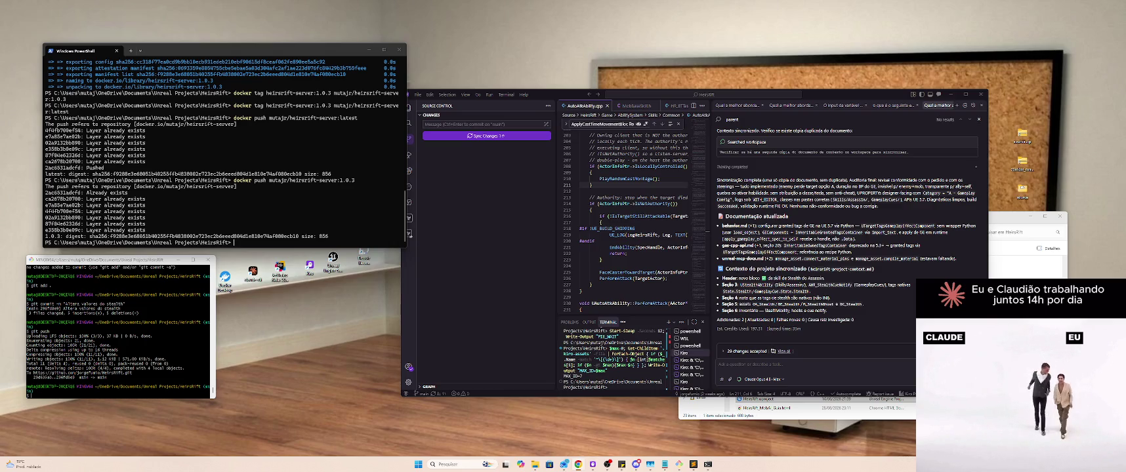
{"action": "key", "text": "alt+Tab"}
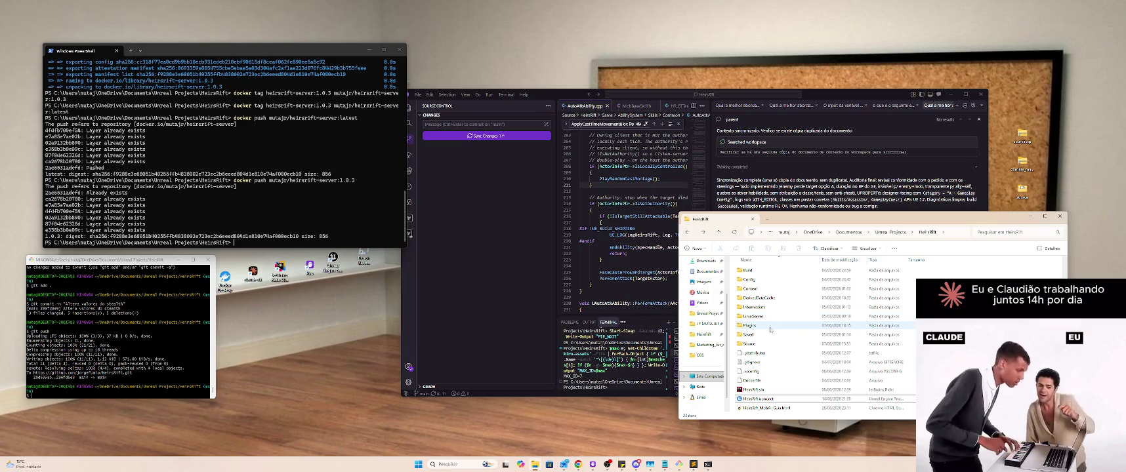
Step: Copy LinuxServer from the Build folder and delete the old Linux-Server folder in HeirsRift
{"action": "double_click", "coordinate": [786, 271]}
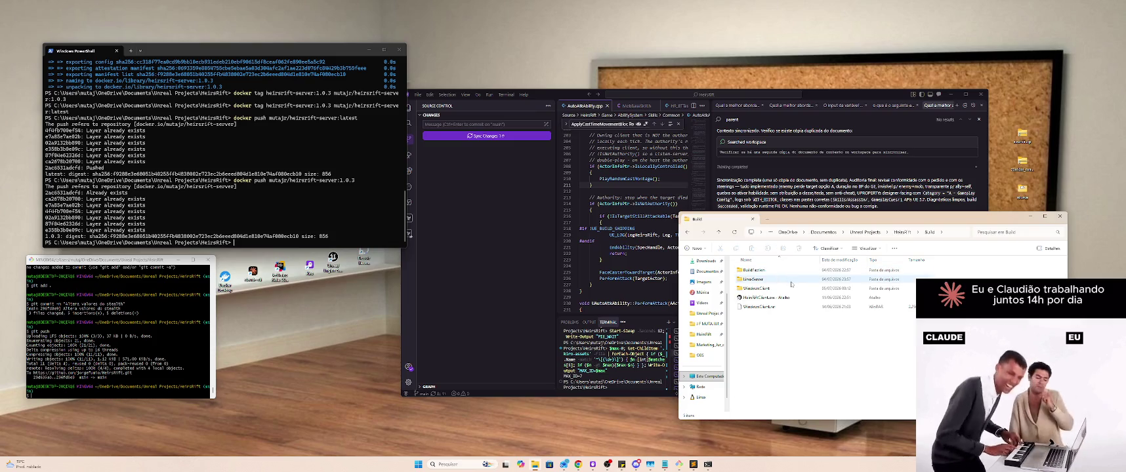
{"action": "left_click", "coordinate": [761, 280]}
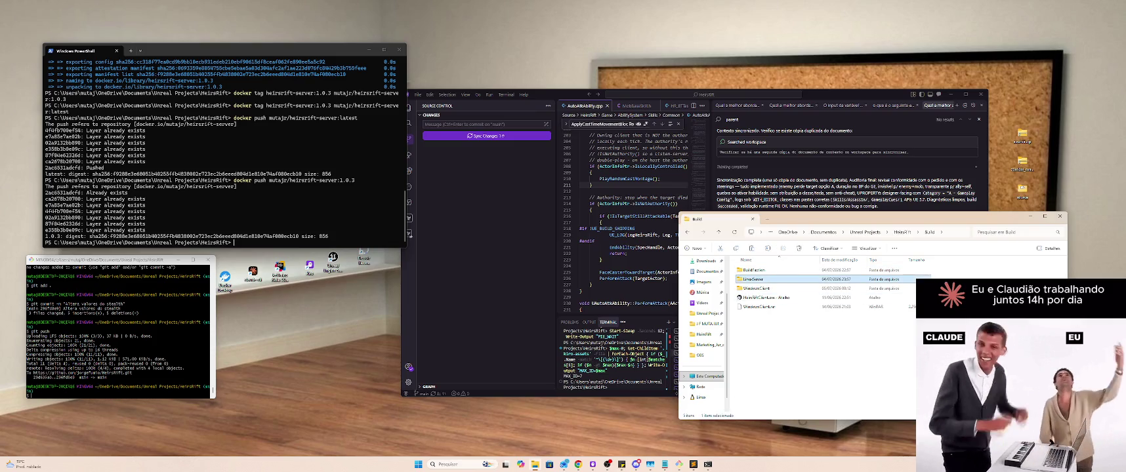
{"action": "key", "text": "alt+Left"}
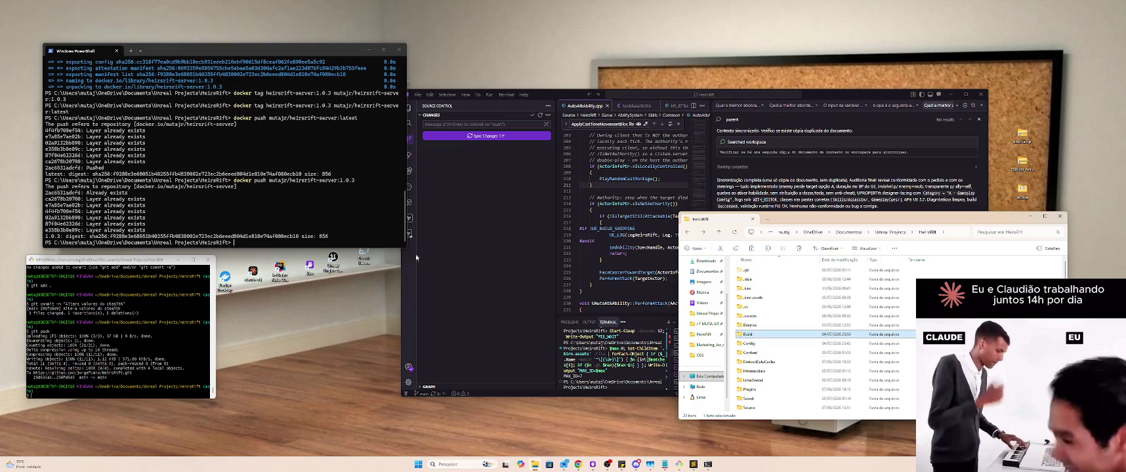
{"action": "left_click", "coordinate": [764, 381]}
{"action": "key", "text": "Delete"}
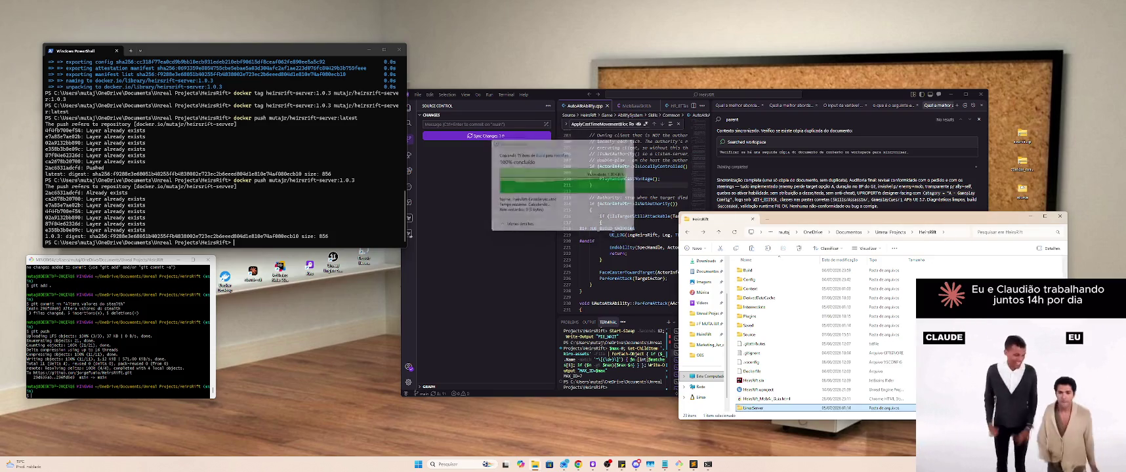
{"action": "key", "text": "alt+Tab"}
{"action": "key", "text": "alt+Tab"}
{"action": "key", "text": "alt+Tab"}
{"action": "key", "text": "Escape"}
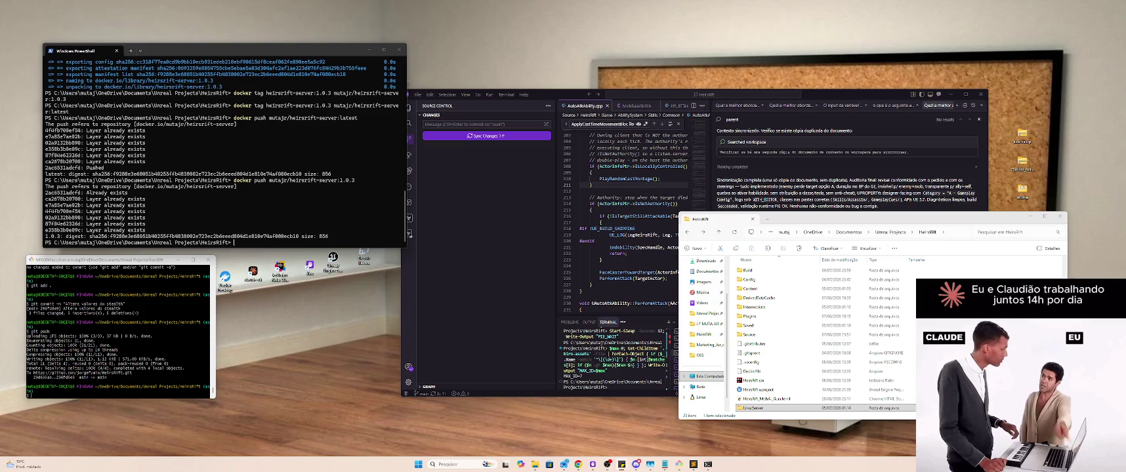
Step: Run docker build -t heirsrift-server:1.0.4 . in the project folder to build the image
{"action": "type", "text": "docker build -t heirsrift-server:1.0.4 ."}
{"action": "key", "text": "Return"}
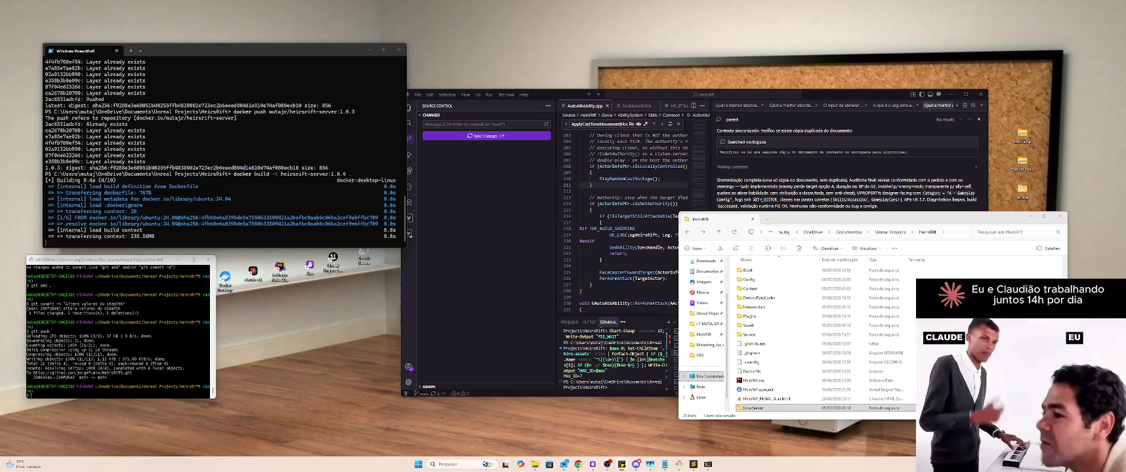
{"action": "key", "text": "alt+Tab"}
{"action": "key", "text": "alt+Tab"}
{"action": "key", "text": "alt+Tab"}
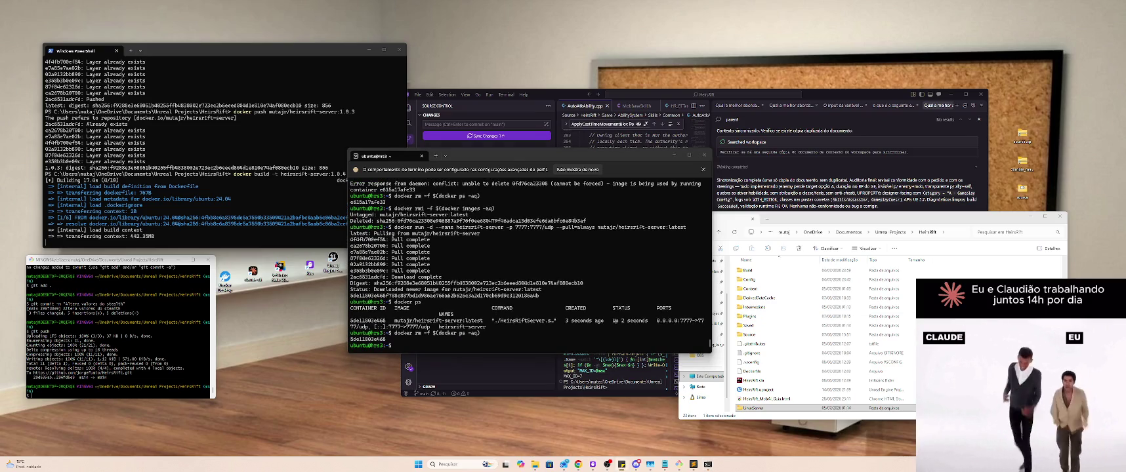
Step: Force-remove every Docker image on the Ubuntu server, then verify with docker ps and docker image ls
{"action": "key", "text": "Up"}
{"action": "key", "text": "Up"}
{"action": "key", "text": "Return"}
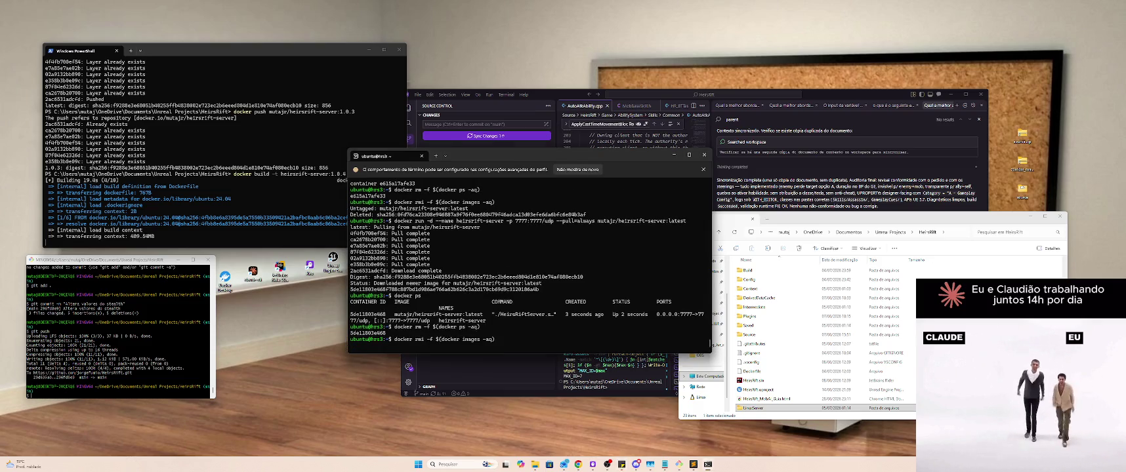
{"action": "type", "text": "cker ps"}
{"action": "key", "text": "Return"}
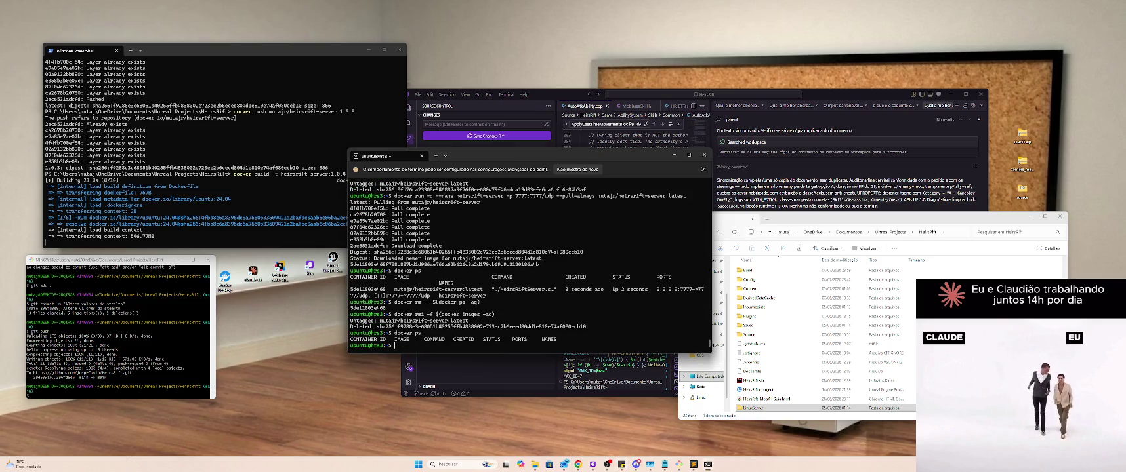
{"action": "type", "text": "cker image ls"}
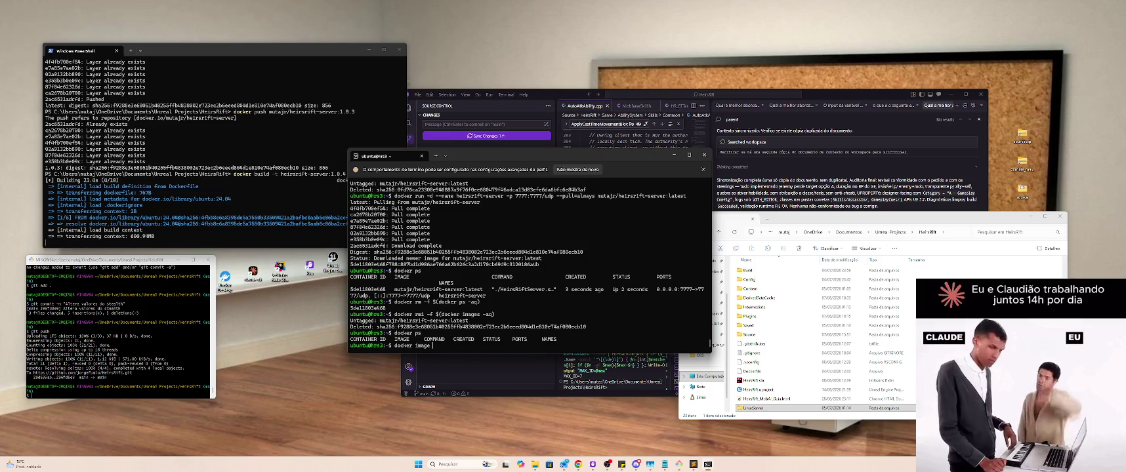
{"action": "key", "text": "Return"}
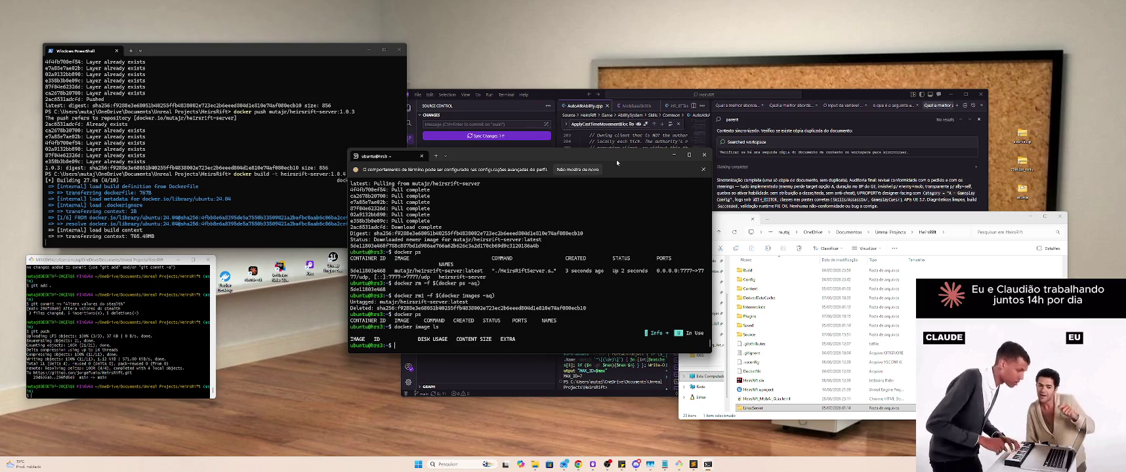
{"action": "mouse_move", "coordinate": [616, 162]}
{"action": "left_mouse_down"}
{"action": "mouse_move", "coordinate": [980, 157]}
{"action": "mouse_move", "coordinate": [1022, 249]}
{"action": "left_mouse_up"}
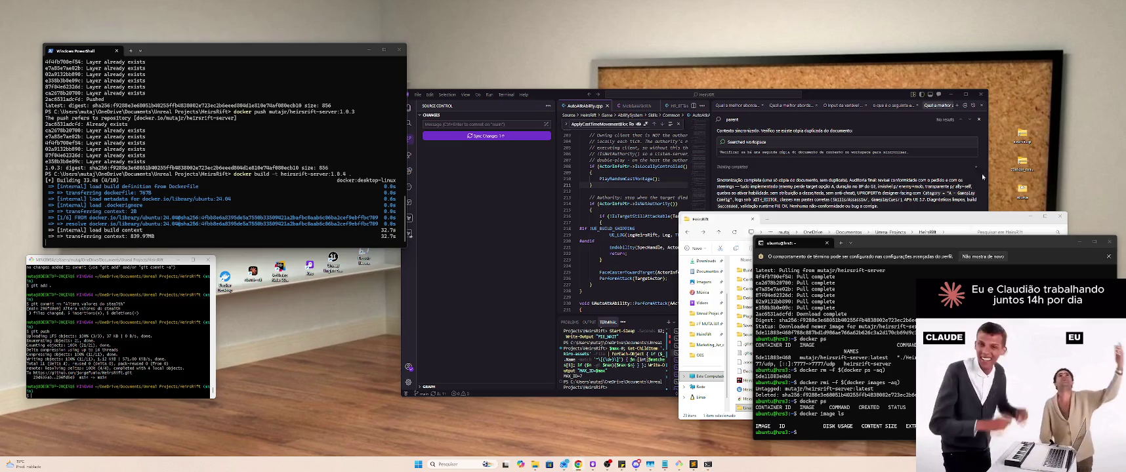
Step: Bring Kiro forward and open the Dockerfile in a maximized editor
{"action": "mouse_move", "coordinate": [953, 219]}
{"action": "left_mouse_down"}
{"action": "mouse_move", "coordinate": [777, 223]}
{"action": "mouse_move", "coordinate": [699, 244]}
{"action": "left_mouse_up"}
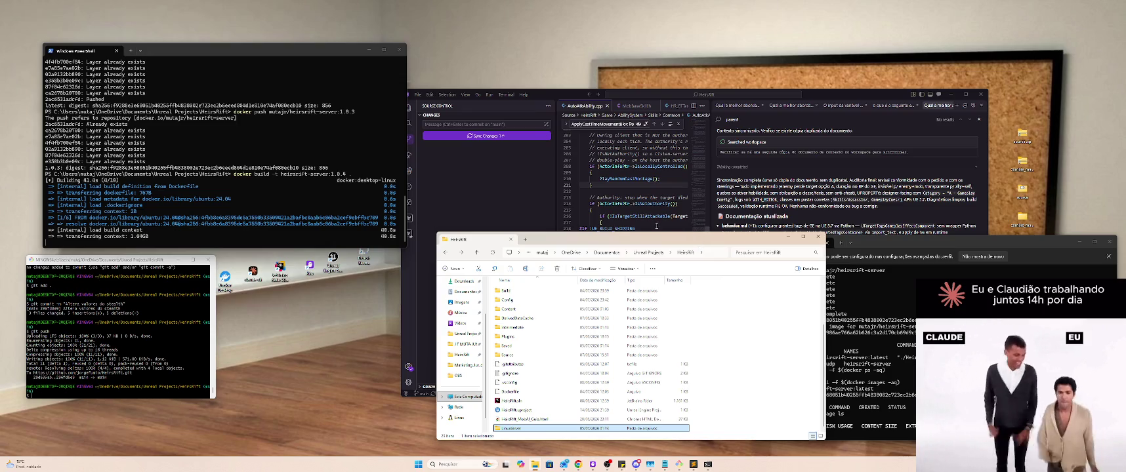
{"action": "left_click", "coordinate": [651, 191]}
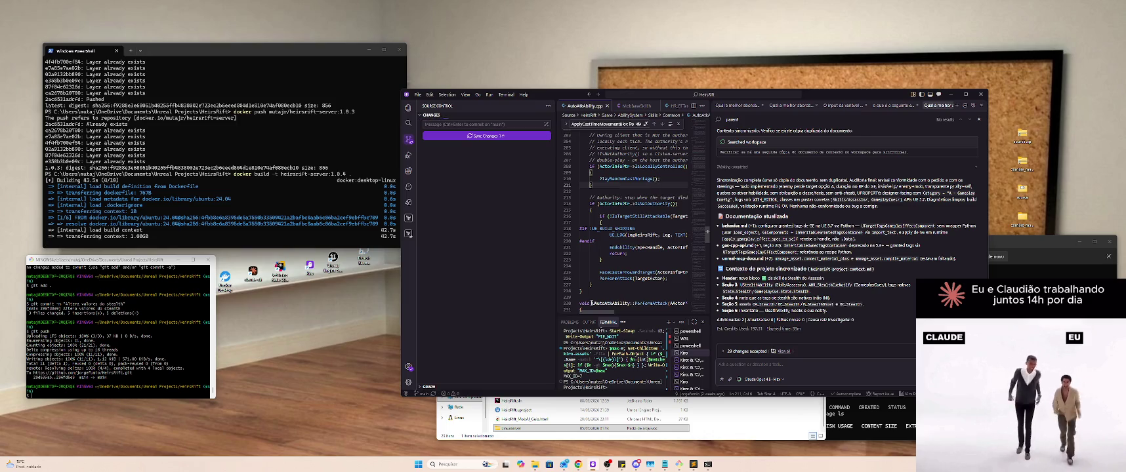
{"action": "left_click", "coordinate": [408, 108]}
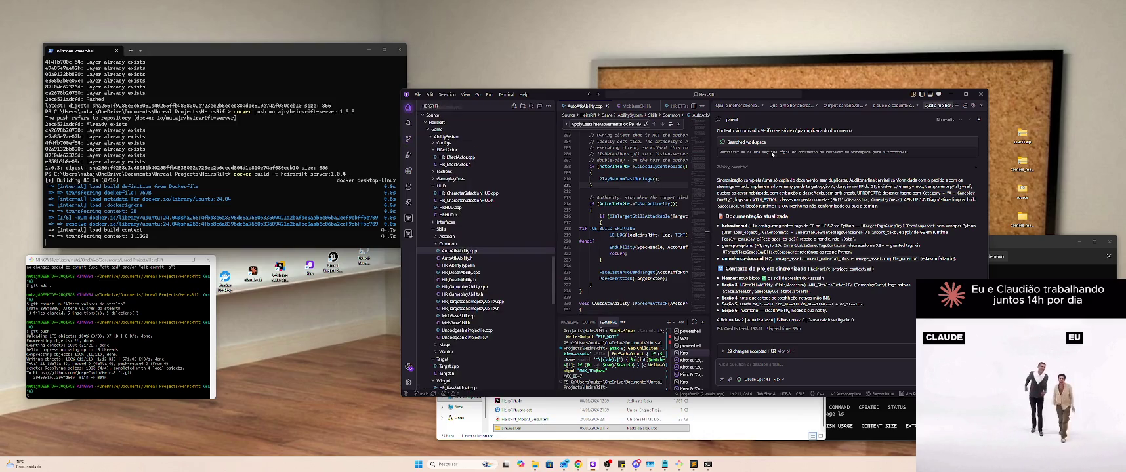
{"action": "key", "text": "ctrl+p"}
{"action": "type", "text": "dockerfile"}
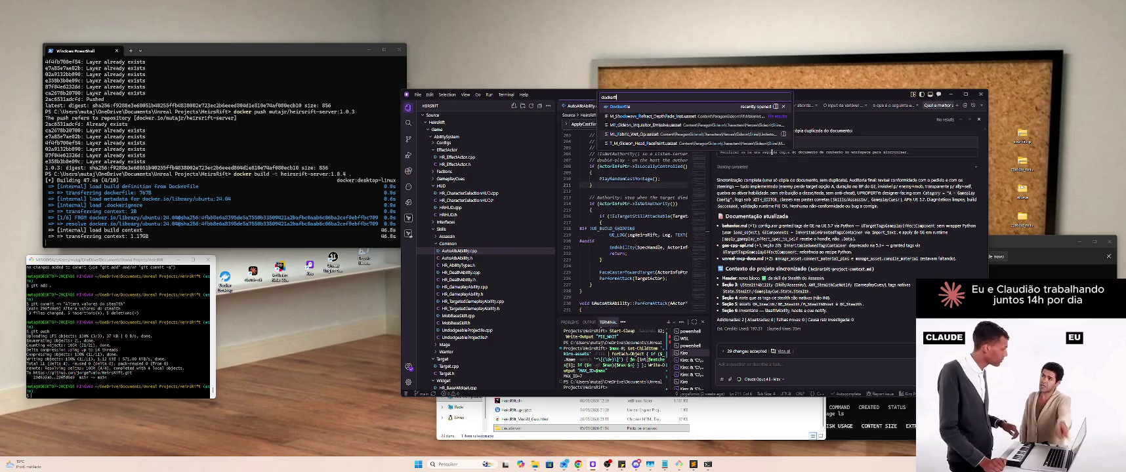
{"action": "key", "text": "Return"}
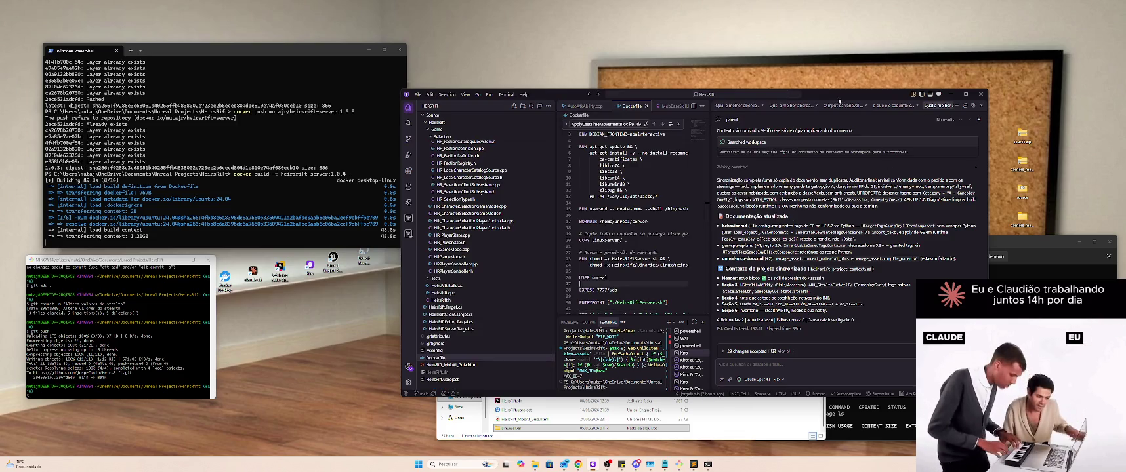
{"action": "double_click", "coordinate": [838, 95]}
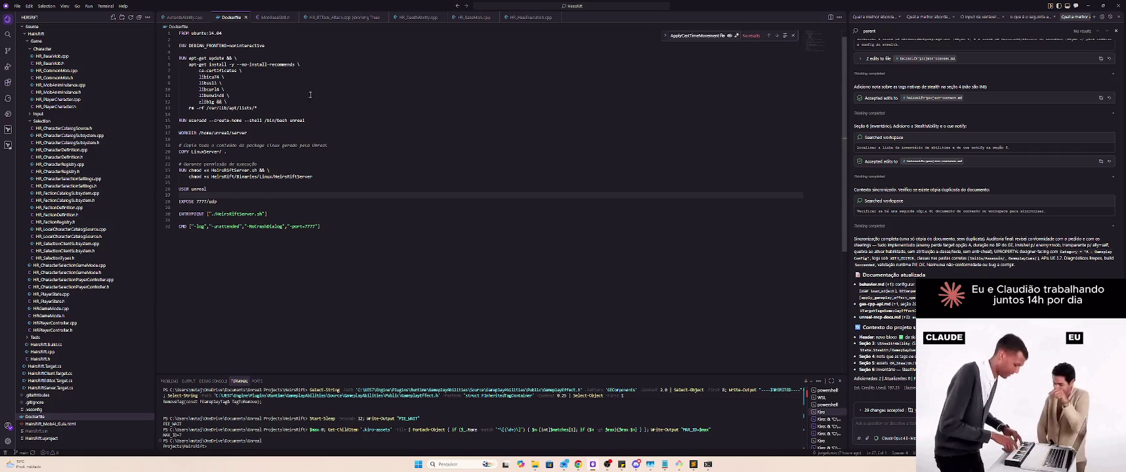
Step: Go to the COPY LinuxServer/ line, restore the window, and select the whole Dockerfile
{"action": "left_click", "coordinate": [257, 150]}
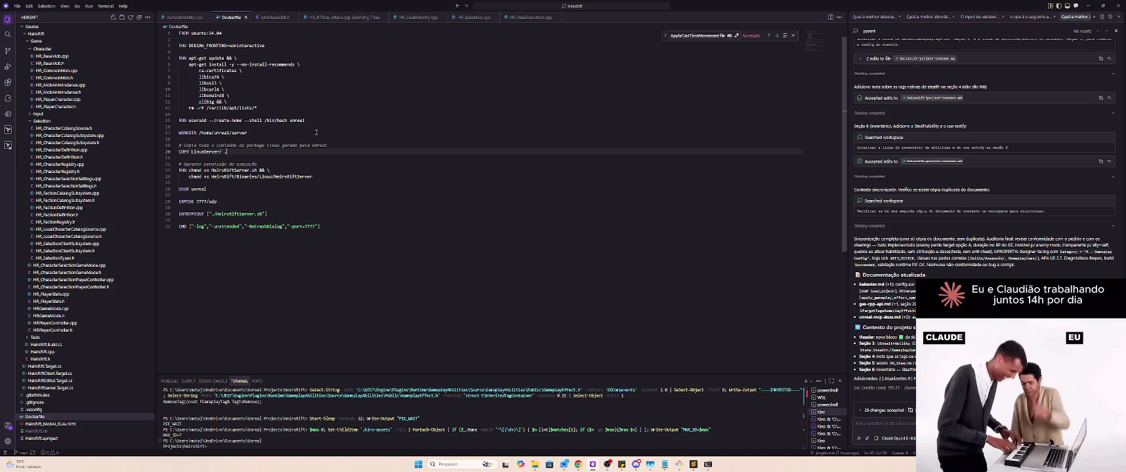
{"action": "double_click", "coordinate": [450, 4]}
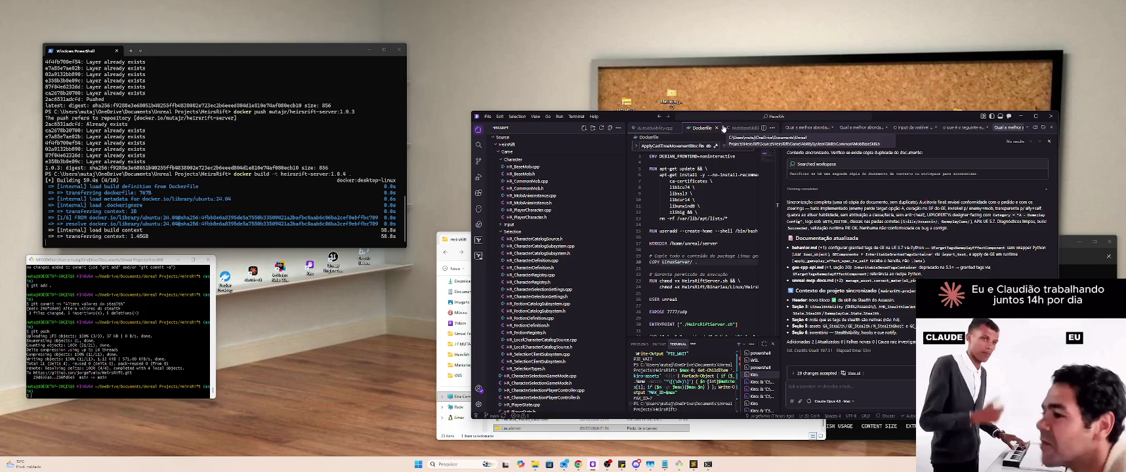
{"action": "key", "text": "alt+Tab"}
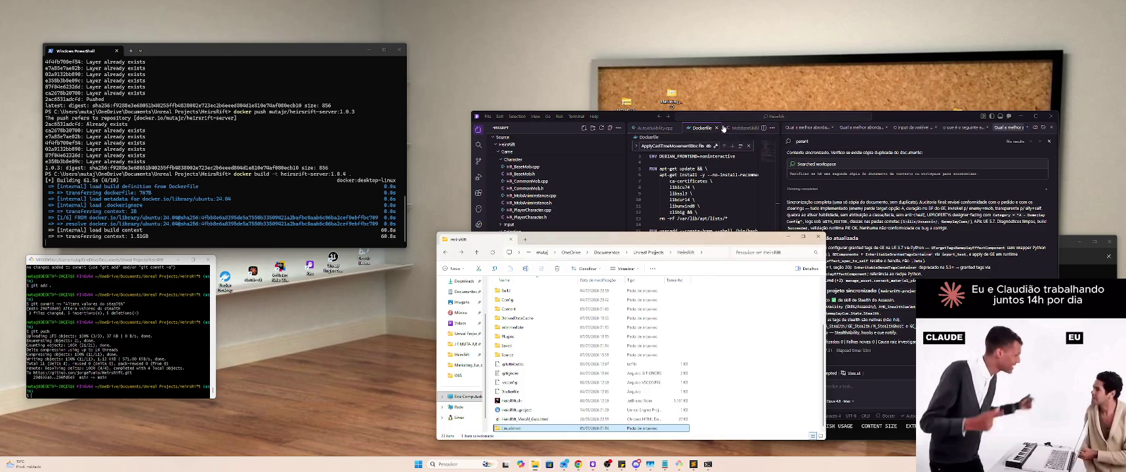
{"action": "key", "text": "alt+Tab"}
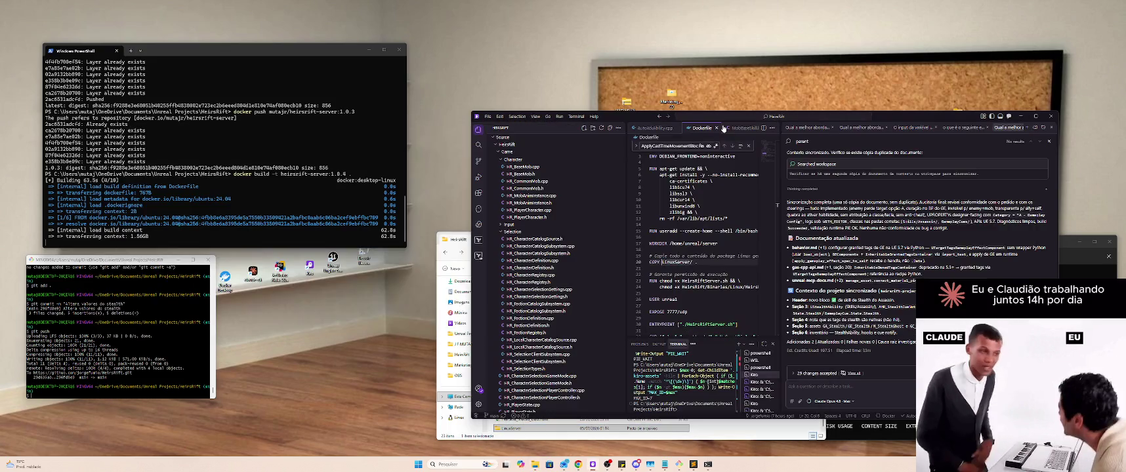
{"action": "scroll", "coordinate": [723, 254], "scroll_direction": "down", "scroll_amount": 5}
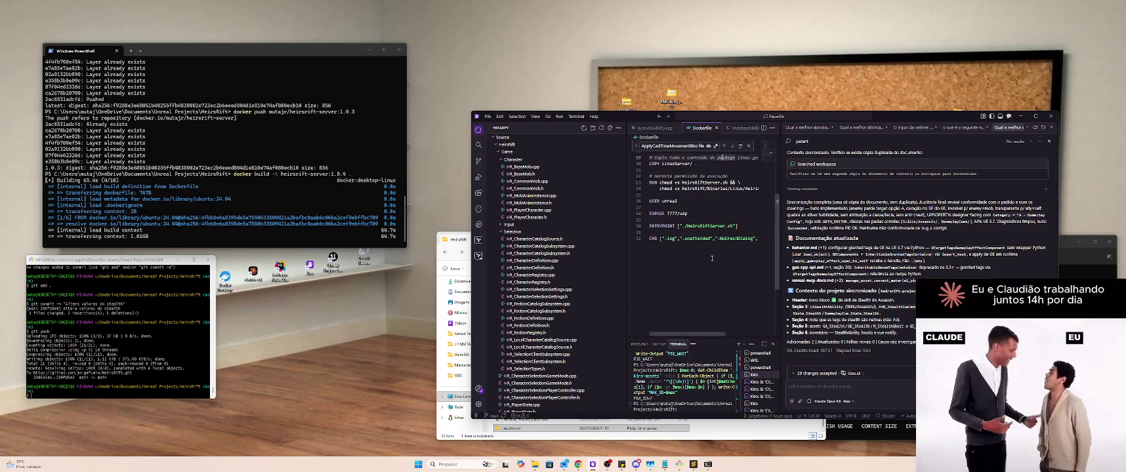
{"action": "key", "text": "ctrl+a"}
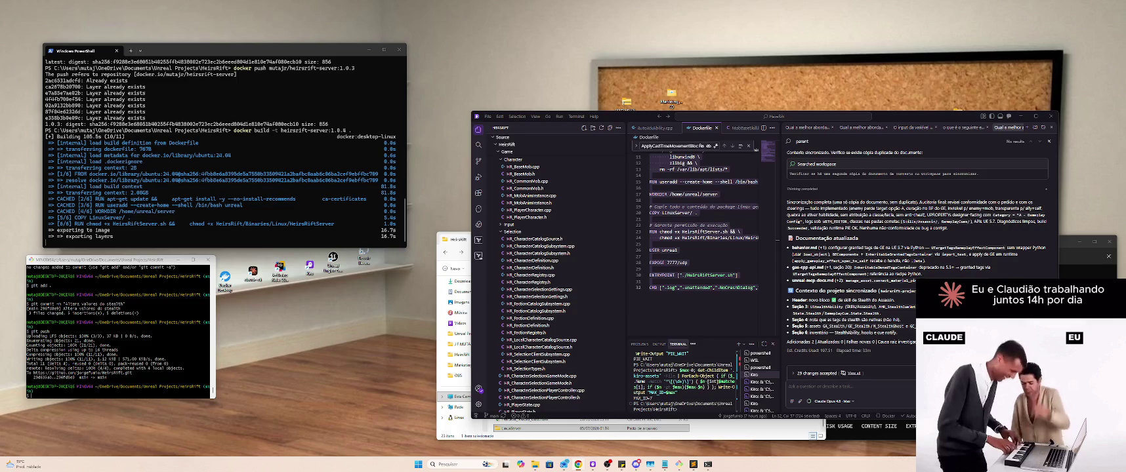
Step: Open the Dockerfile from Source Control Changes as a diff against its last commit, maximized
{"action": "key", "text": "alt+Tab"}
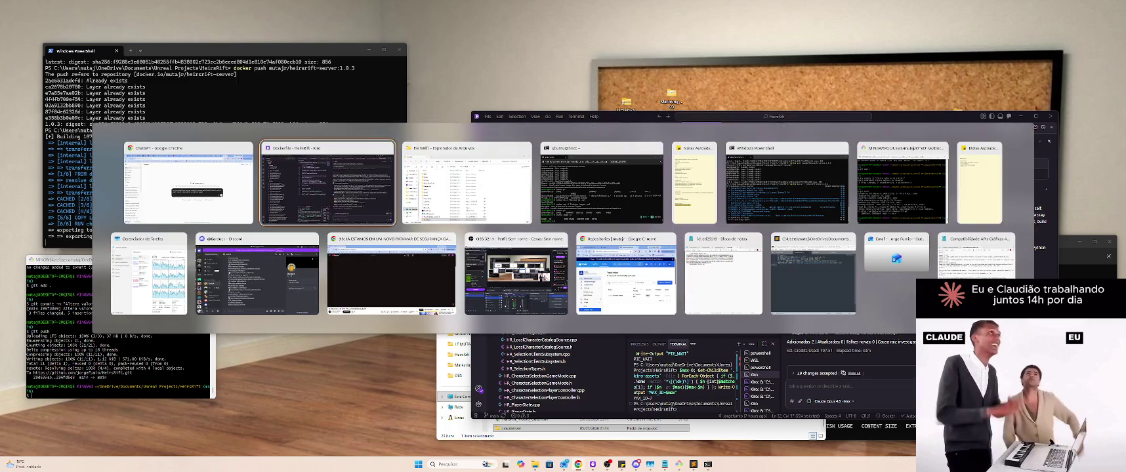
{"action": "key", "text": "alt+Tab"}
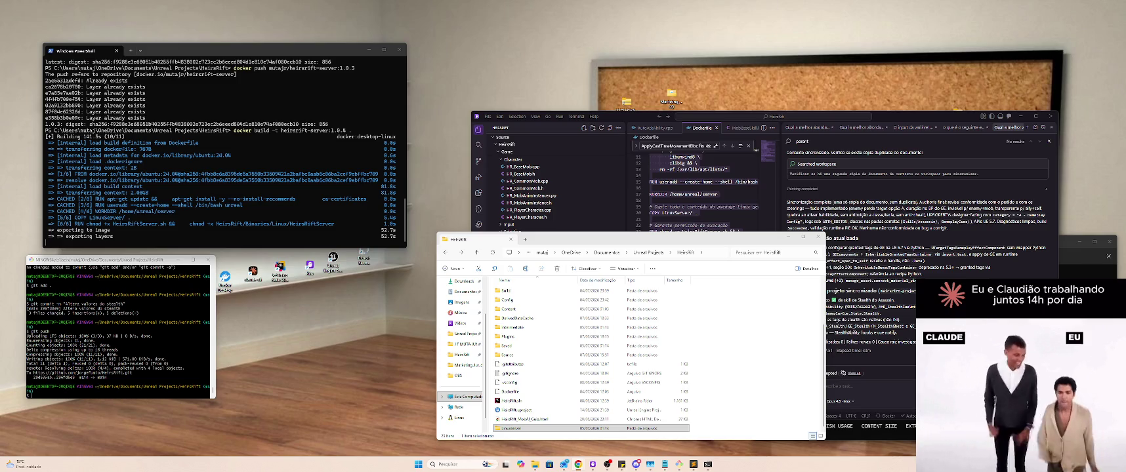
{"action": "left_click", "coordinate": [709, 153]}
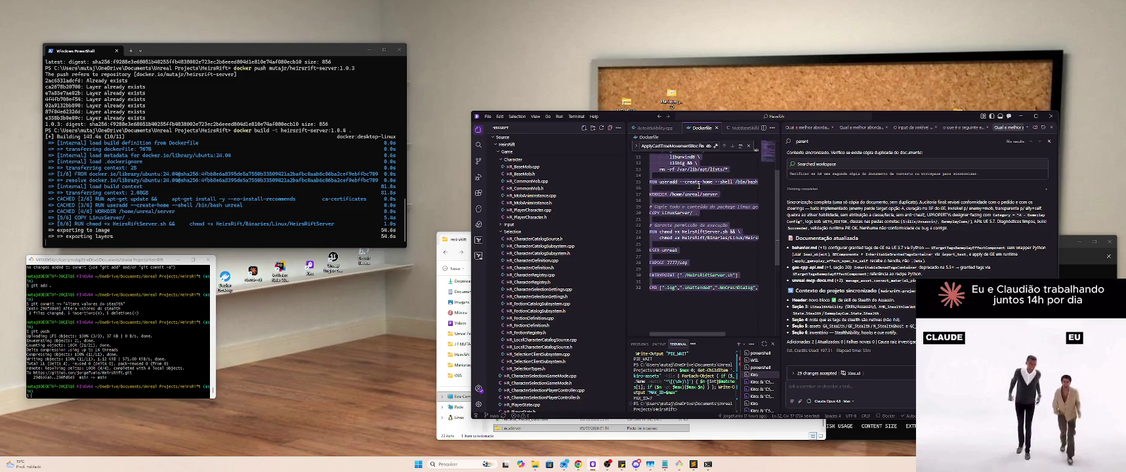
{"action": "left_click", "coordinate": [478, 161]}
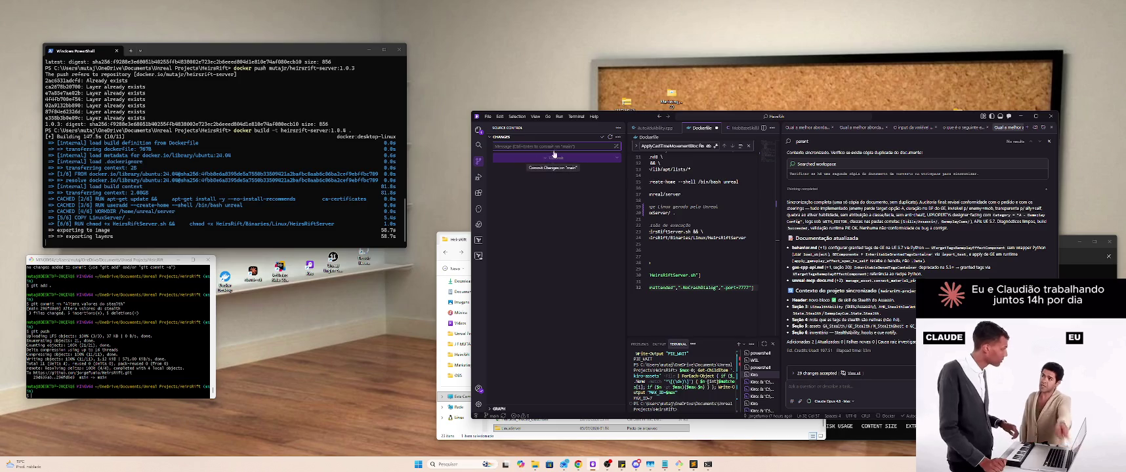
{"action": "left_click", "coordinate": [720, 207]}
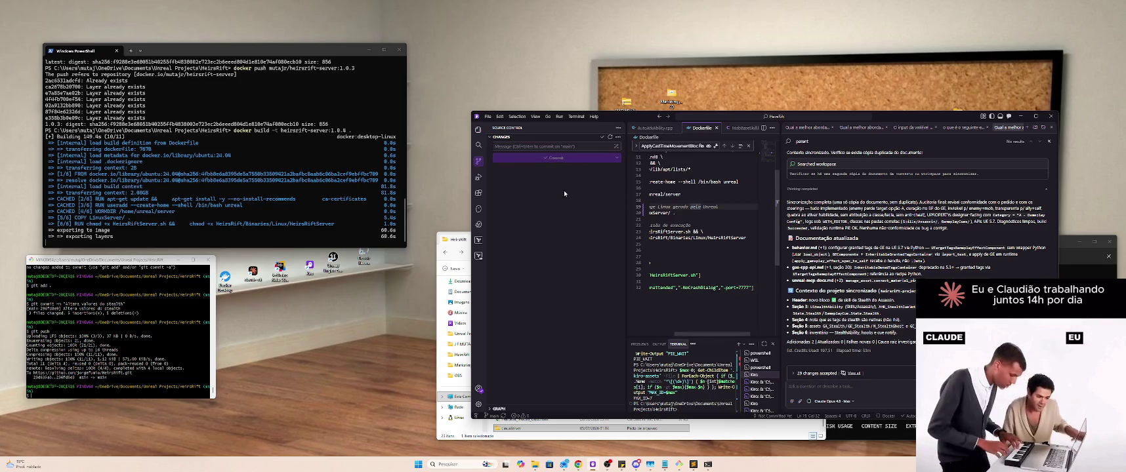
{"action": "left_click", "coordinate": [524, 175]}
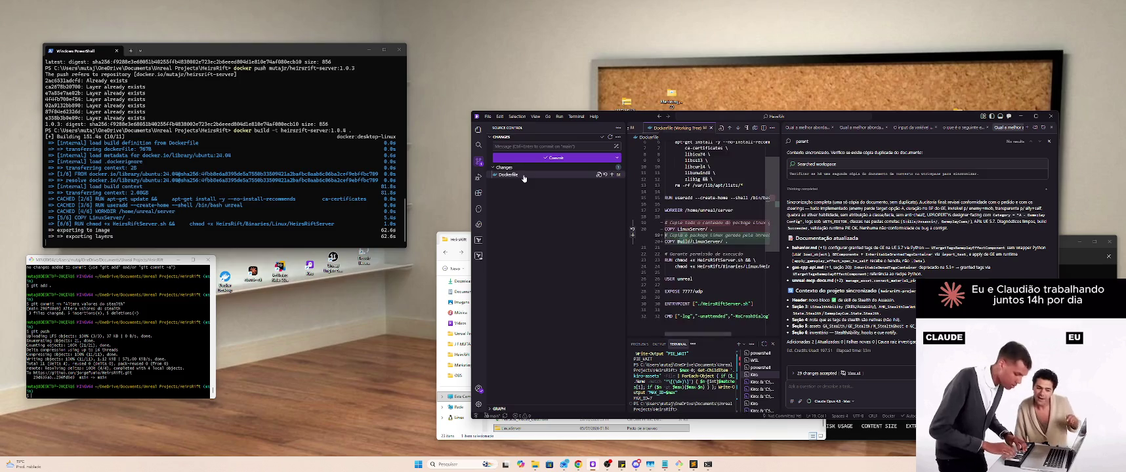
{"action": "double_click", "coordinate": [896, 116]}
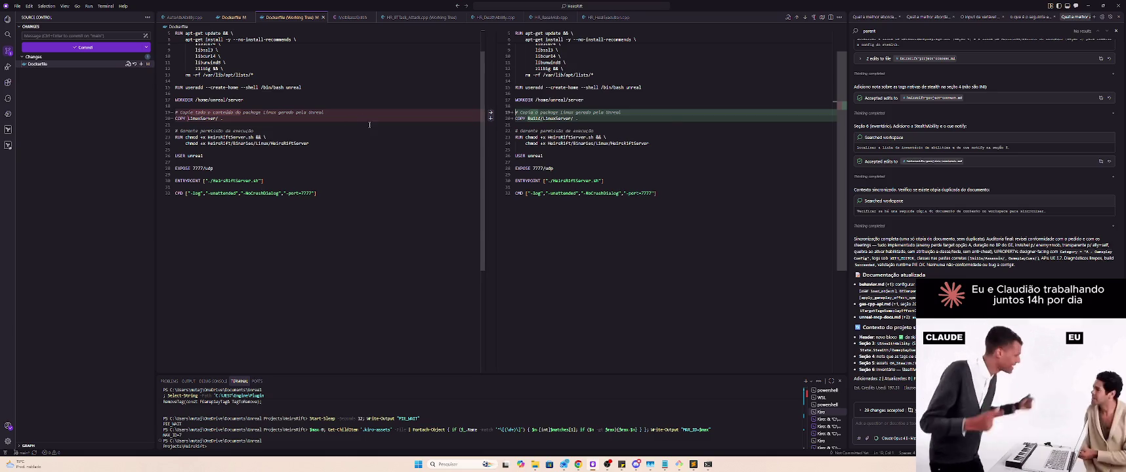
Step: Replace the edited line 19 comment with the original wording from the left diff pane
{"action": "scroll", "coordinate": [370, 124], "scroll_direction": "up", "scroll_amount": 3}
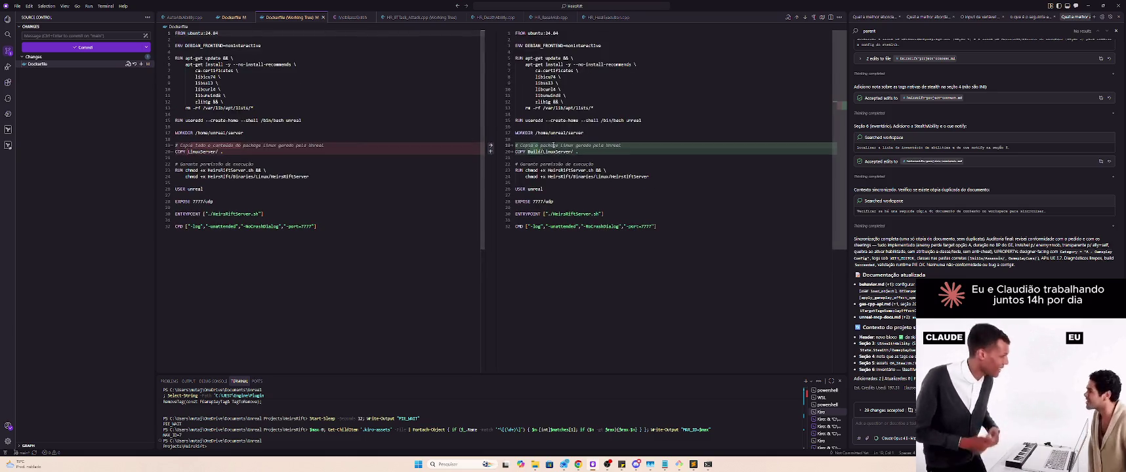
{"action": "left_click", "coordinate": [343, 146]}
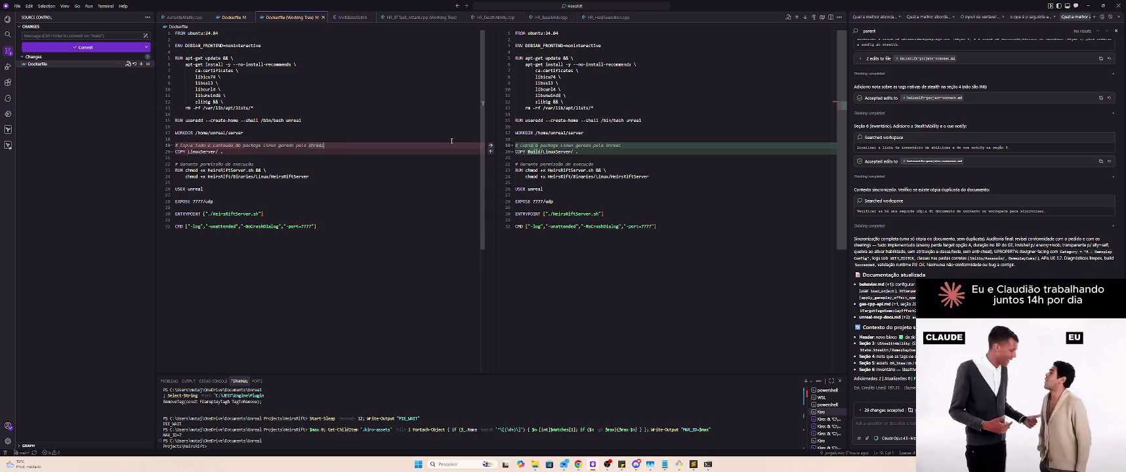
{"action": "key", "text": "shift+Home"}
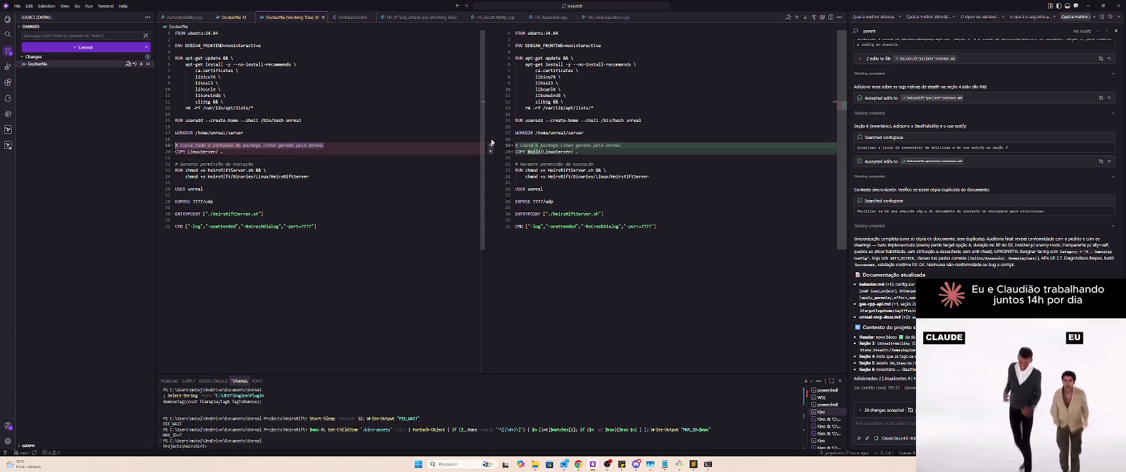
{"action": "left_click", "coordinate": [654, 142]}
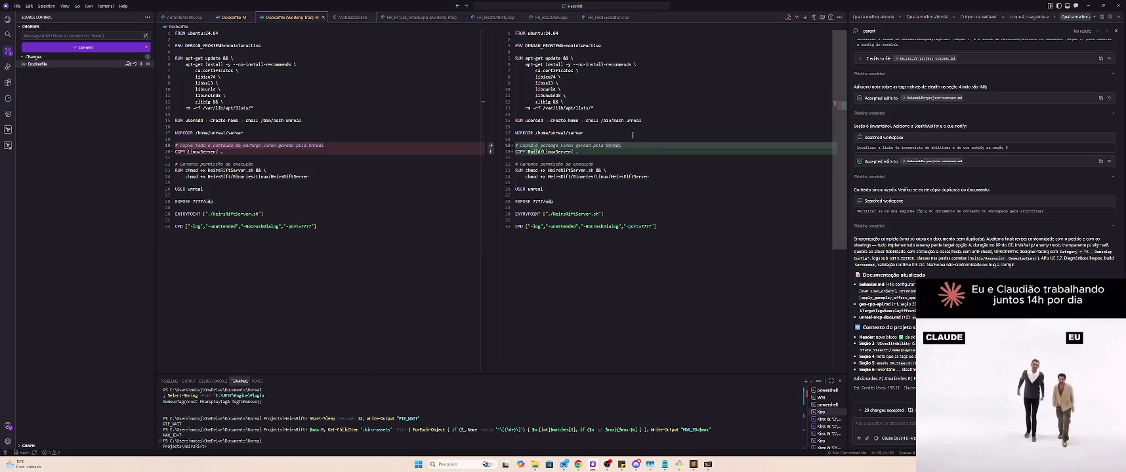
{"action": "key", "text": "shift+Home"}
{"action": "type", "text": "# Copia todo o conteudo do package linux gerado pela Unreal"}
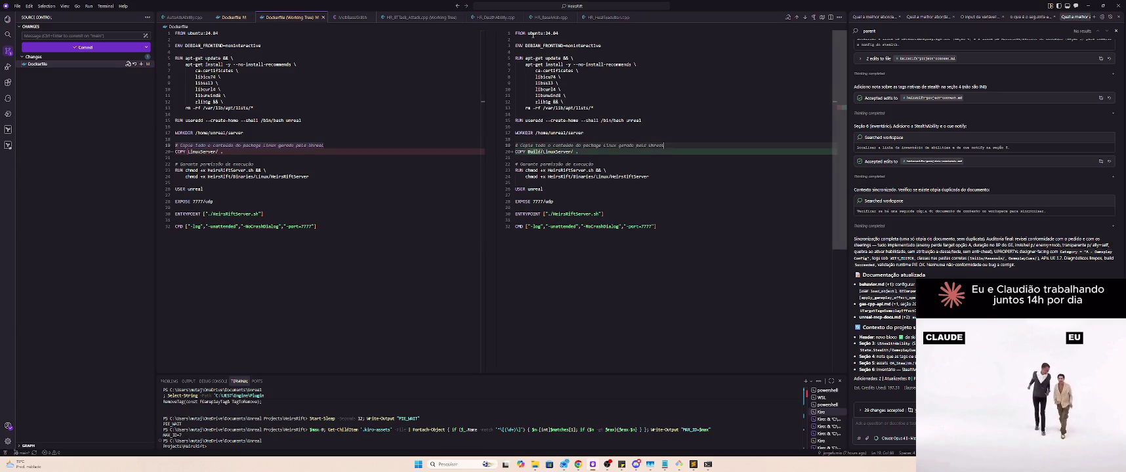
{"action": "key", "text": "super+Down"}
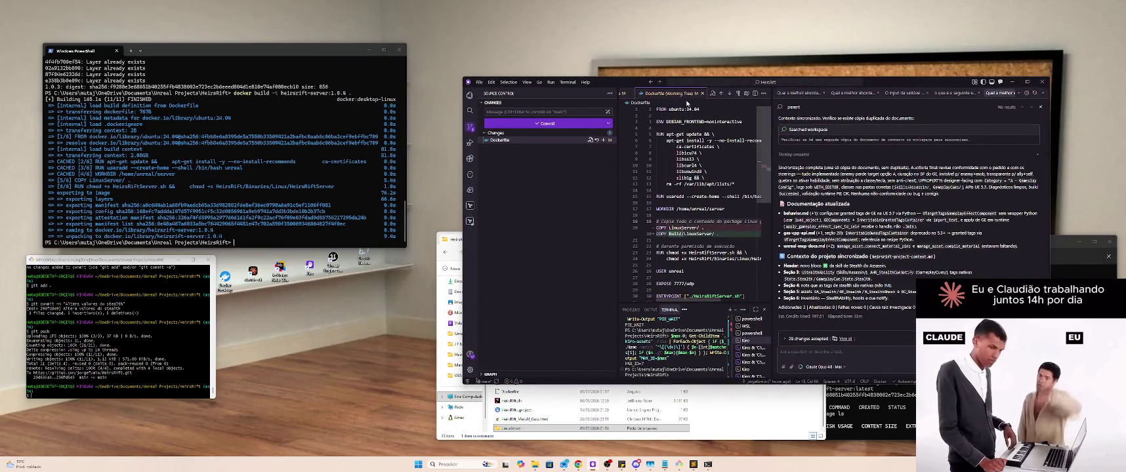
Step: Close the Dockerfile comparison and bring the PowerShell window forward
{"action": "key", "text": "ctrl+w"}
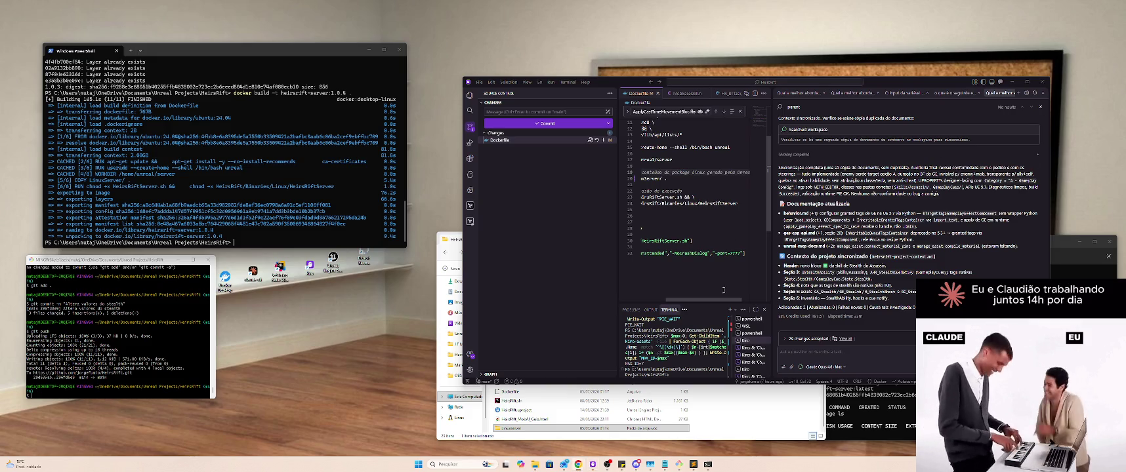
{"action": "left_click", "coordinate": [590, 429]}
{"action": "left_click", "coordinate": [329, 217]}
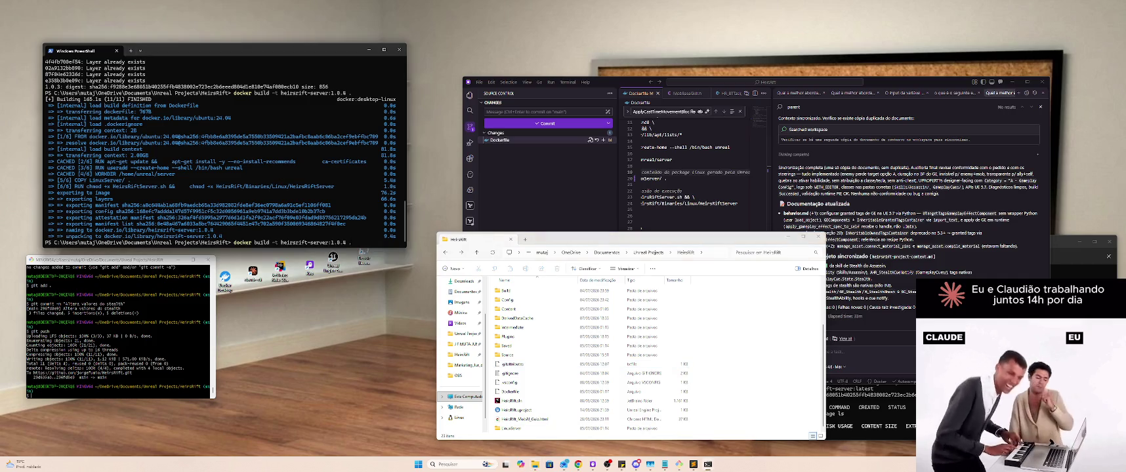
{"action": "key", "text": "alt+Tab"}
{"action": "key", "text": "Escape"}
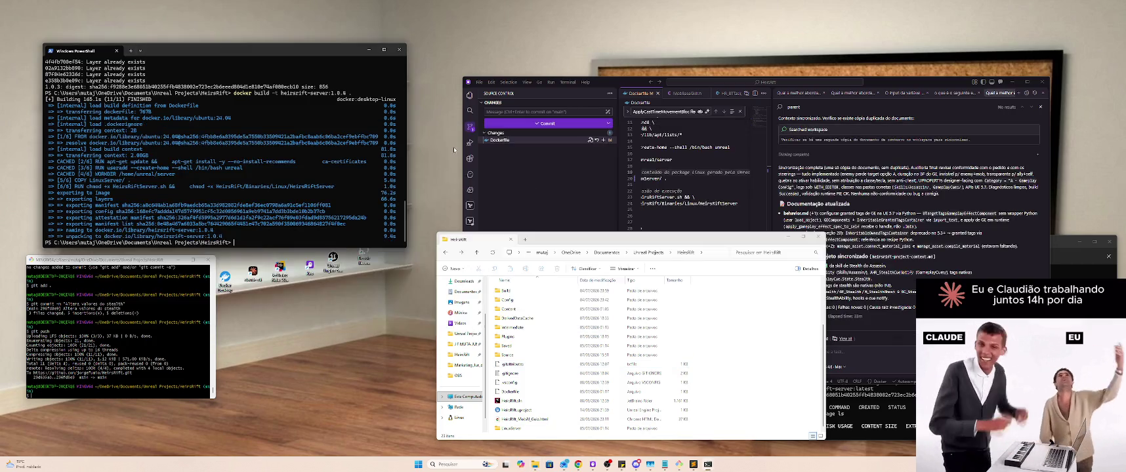
{"action": "key", "text": "alt+Tab"}
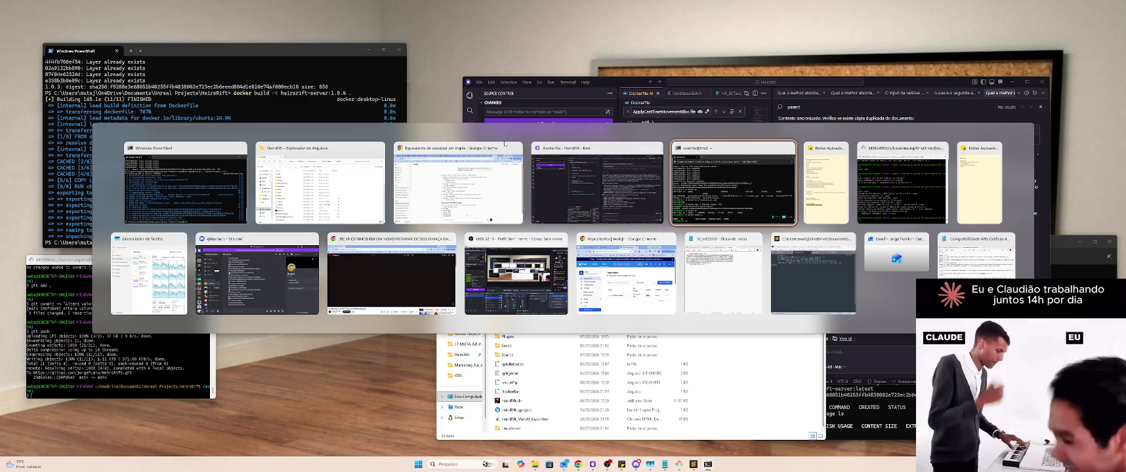
{"action": "key", "text": "Escape"}
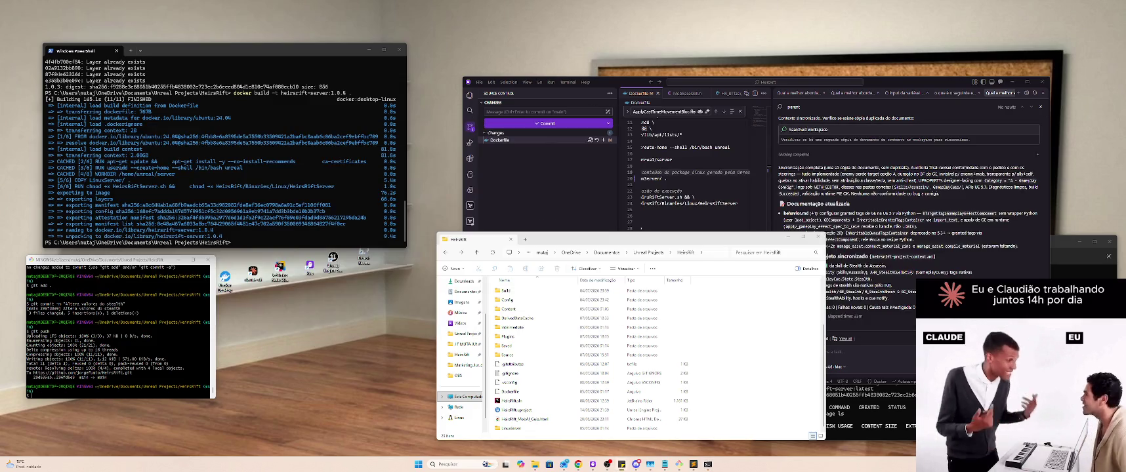
Step: Tag heirsrift-server:1.0.4 as 1.0.4 and latest for Docker Hub, then push latest
{"action": "type", "text": "docker tag heirsrift-server:1.0.4 mutajr/heirsrift-server:1.0.4"}
{"action": "key", "text": "Return"}
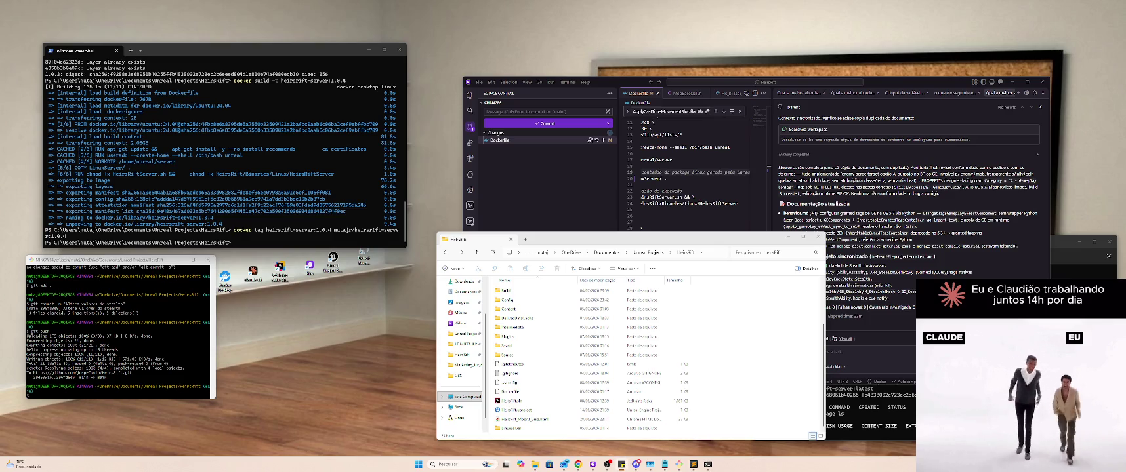
{"action": "type", "text": "docker tag heirsrift-server:1.0.4 mutajr/heirsrift-server:latest"}
{"action": "key", "text": "Return"}
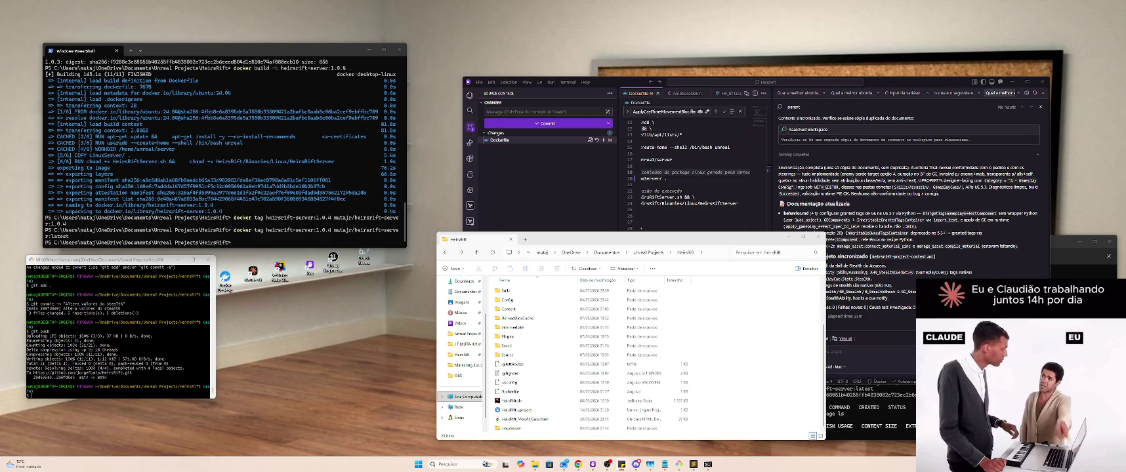
{"action": "type", "text": "docker push mutajr/heirsrift-server:latest"}
{"action": "key", "text": "Return"}
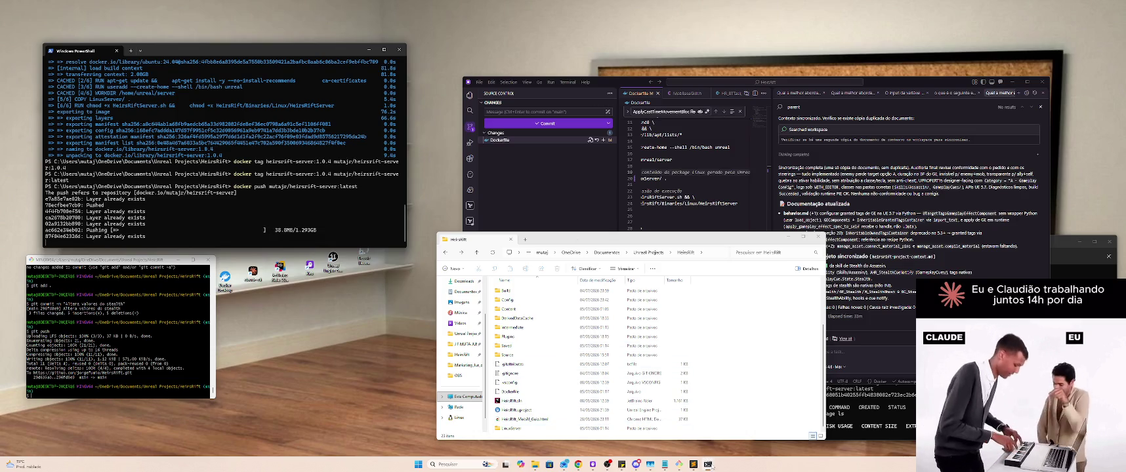
Step: Bring the Ubuntu session forward and recall the earlier heirsrift-server docker run command
{"action": "left_click_drag", "start_coordinate": [1066, 245], "coordinate": [1041, 224]}
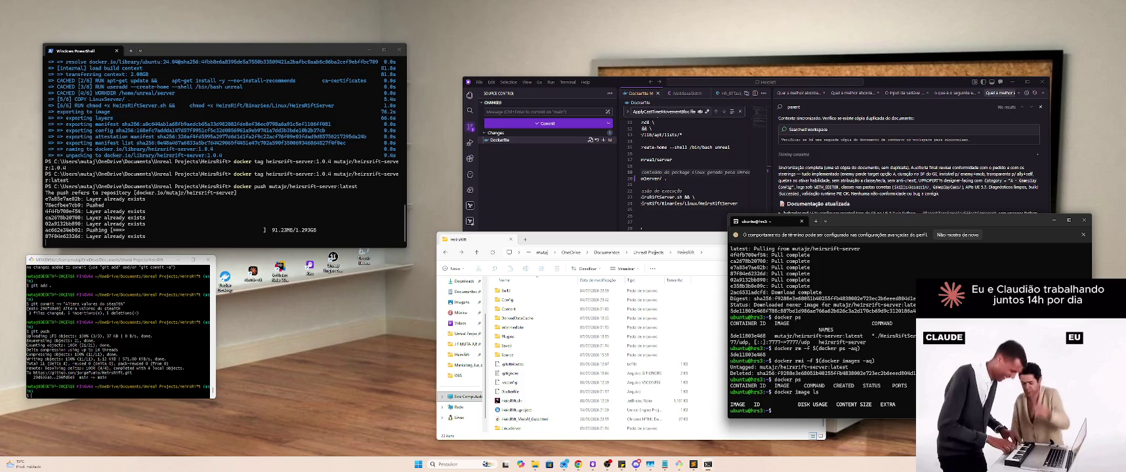
{"action": "key", "text": "Up"}
{"action": "key", "text": "Up"}
{"action": "key", "text": "Up"}
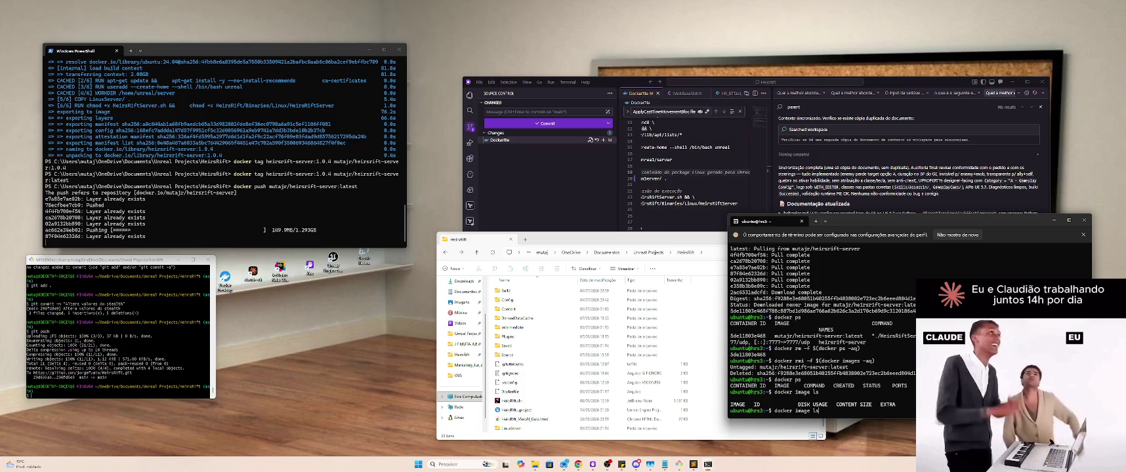
{"action": "key", "text": "Up"}
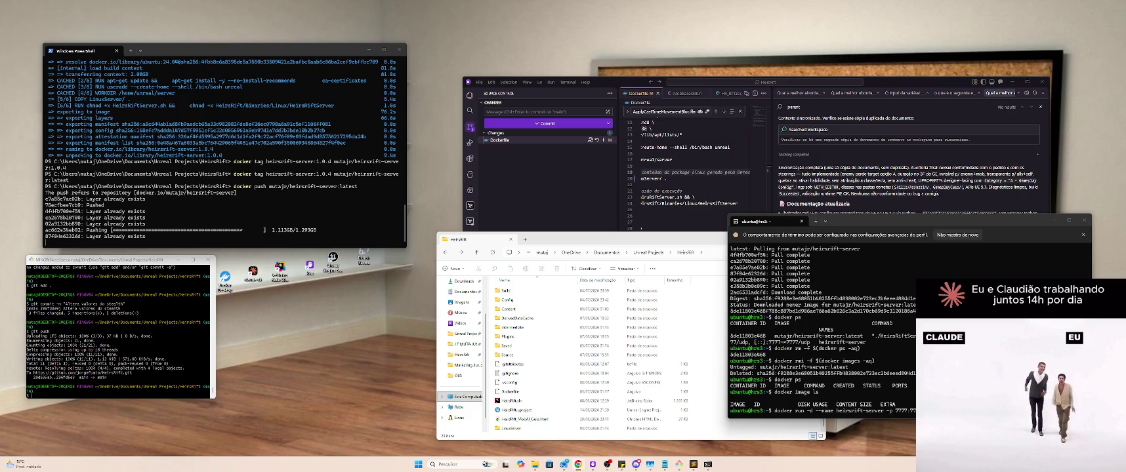
Step: Push the heirsrift-server 1.0.4 image to Docker Hub and start the docker run on Ubuntu
{"action": "left_click", "coordinate": [723, 313]}
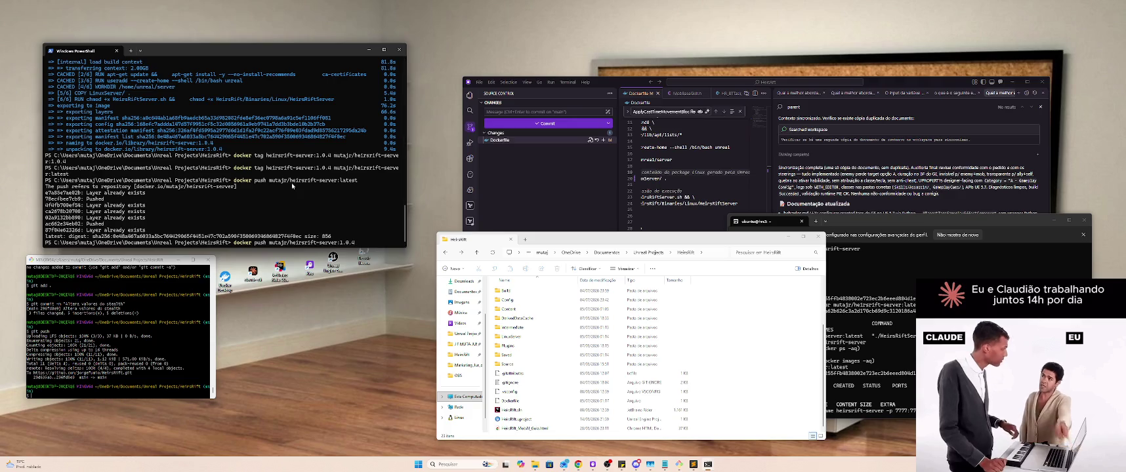
{"action": "key", "text": "Return"}
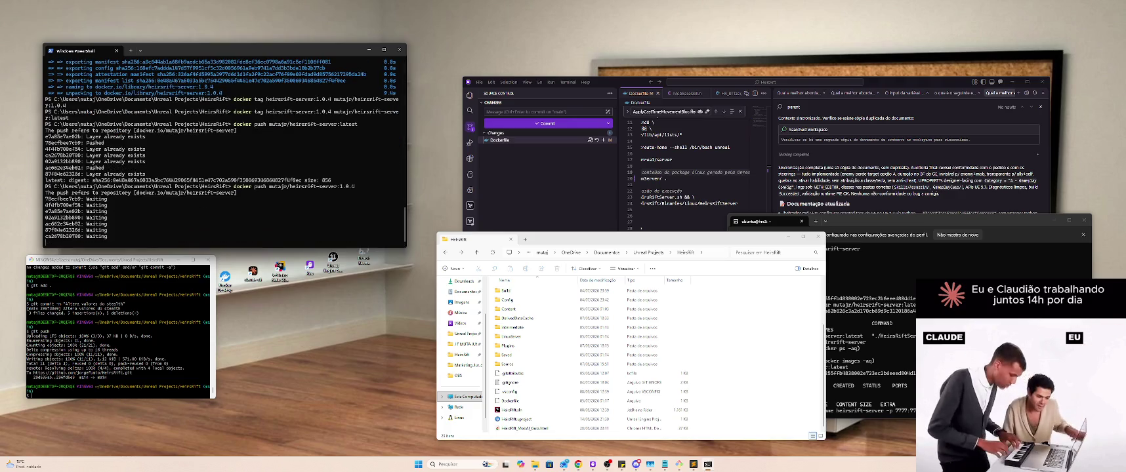
{"action": "key", "text": "alt+Tab"}
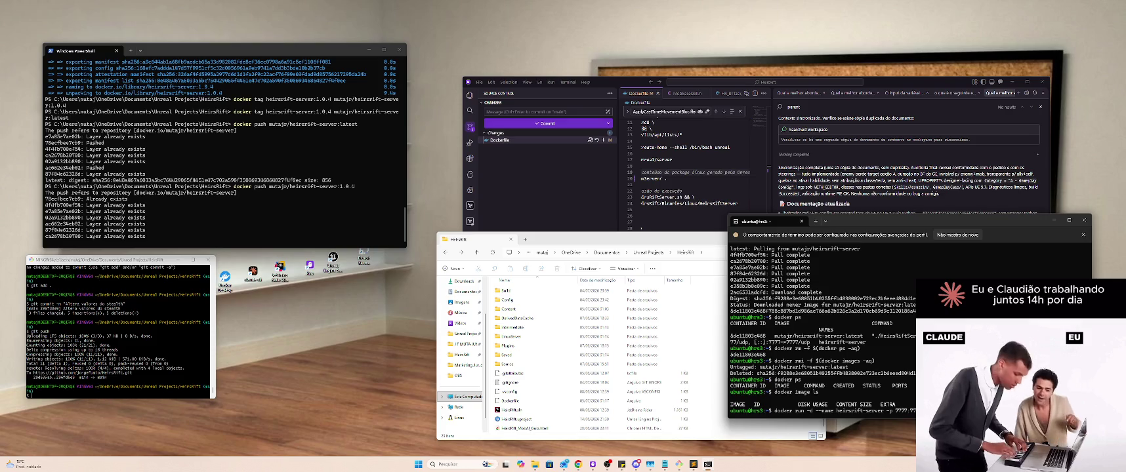
{"action": "key", "text": "Return"}
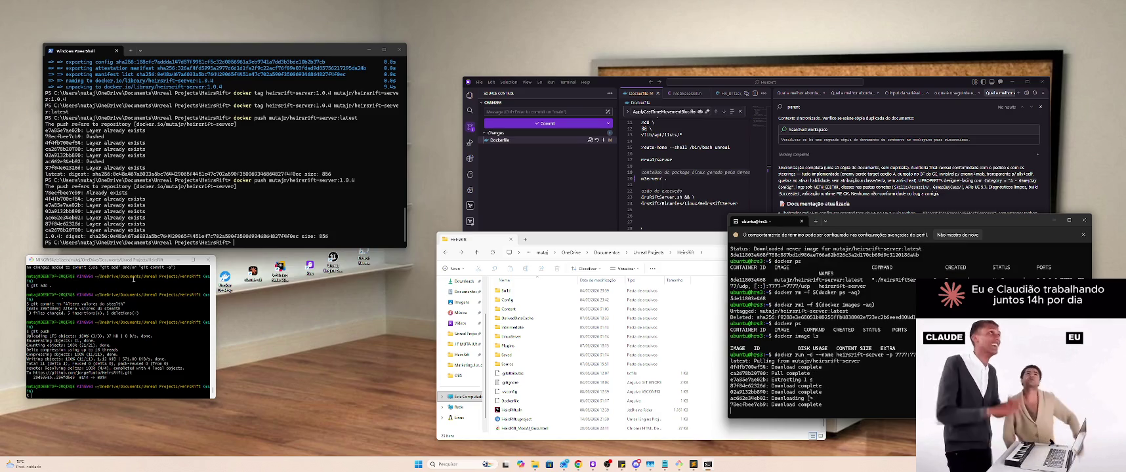
Step: Check the repository status with git status and stage all changes with git add
{"action": "left_click", "coordinate": [113, 384]}
{"action": "type", "text": "git sta"}
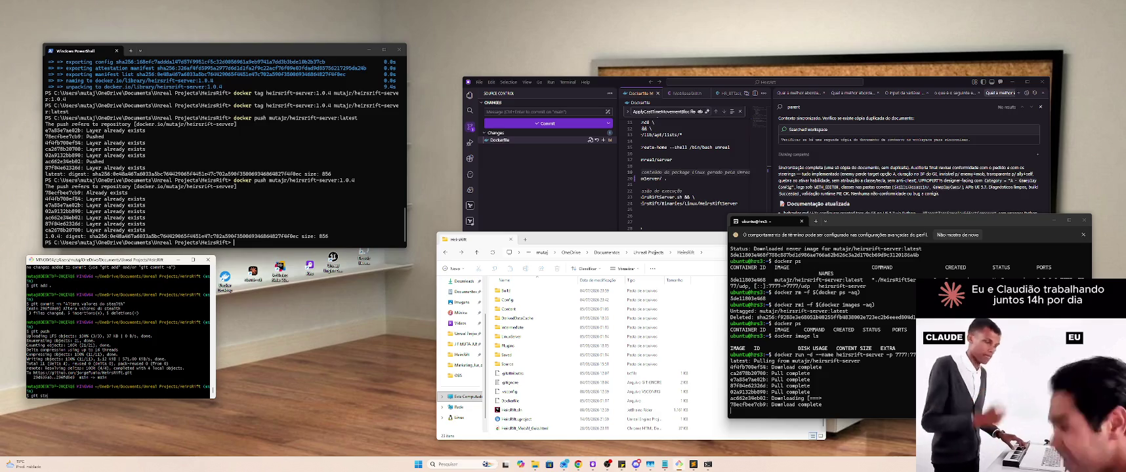
{"action": "type", "text": "tus"}
{"action": "key", "text": "Return"}
{"action": "type", "text": "git a"}
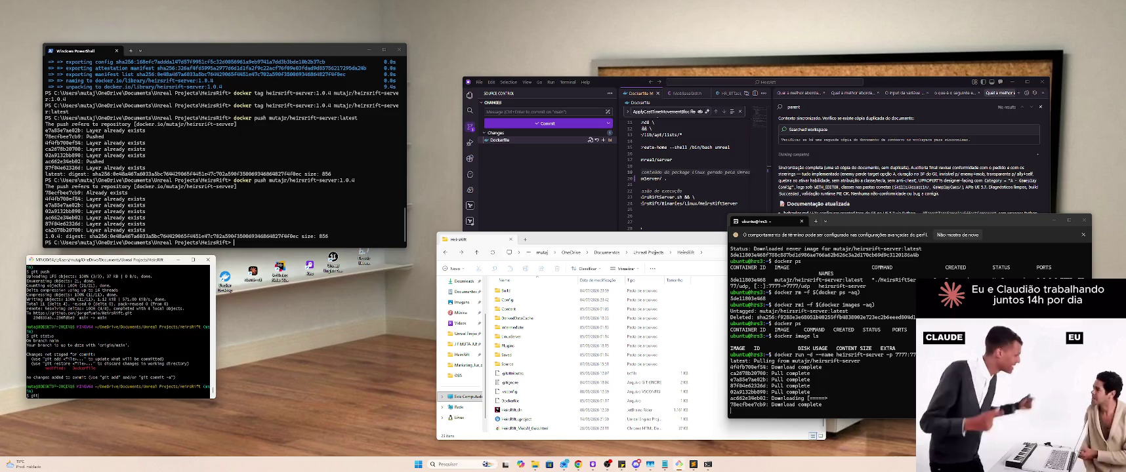
{"action": "type", "text": "dd ."}
{"action": "key", "text": "Return"}
Step: Commit the Dockerfile change for the Build folder and push it to the remote repository
{"action": "type", "text": "g"}
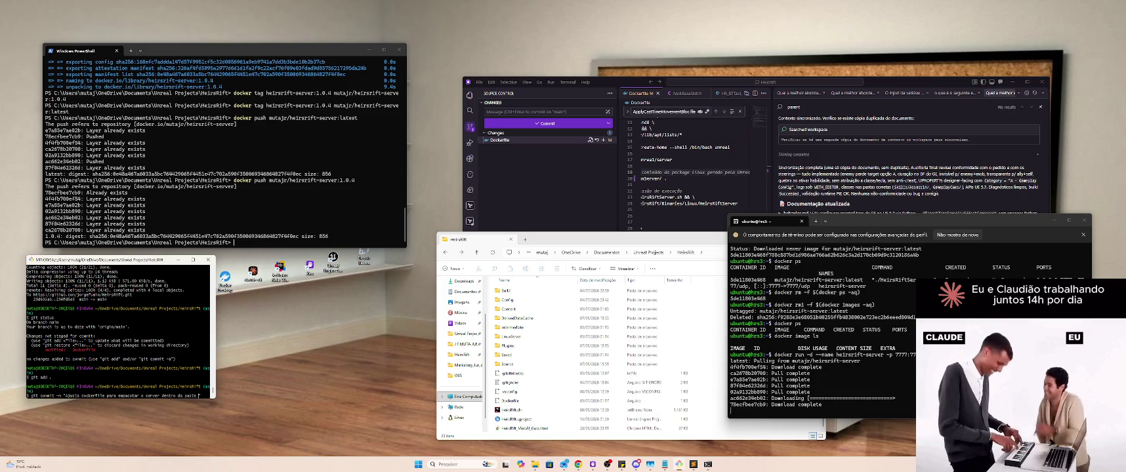
{"action": "type", "text": "ild"}
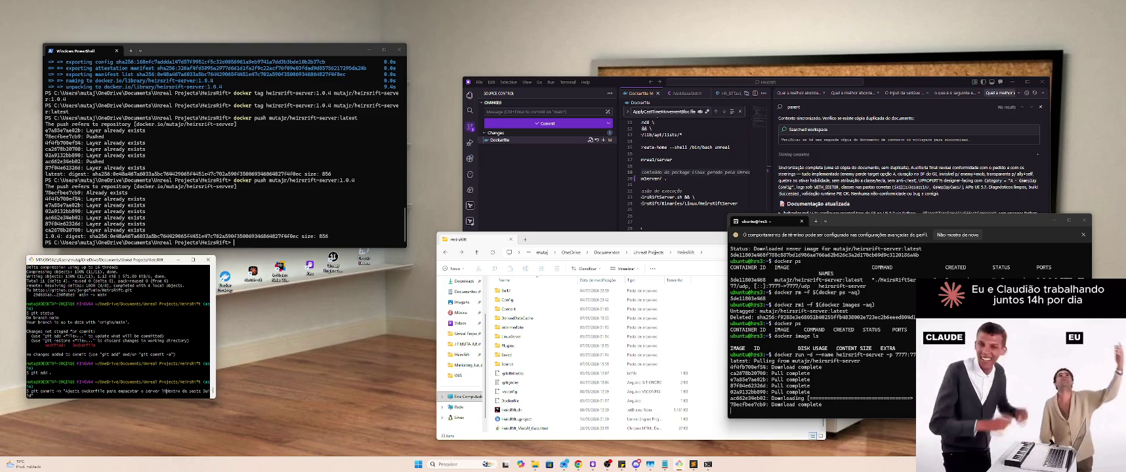
{"action": "type", "text": "\""}
{"action": "key", "text": "Return"}
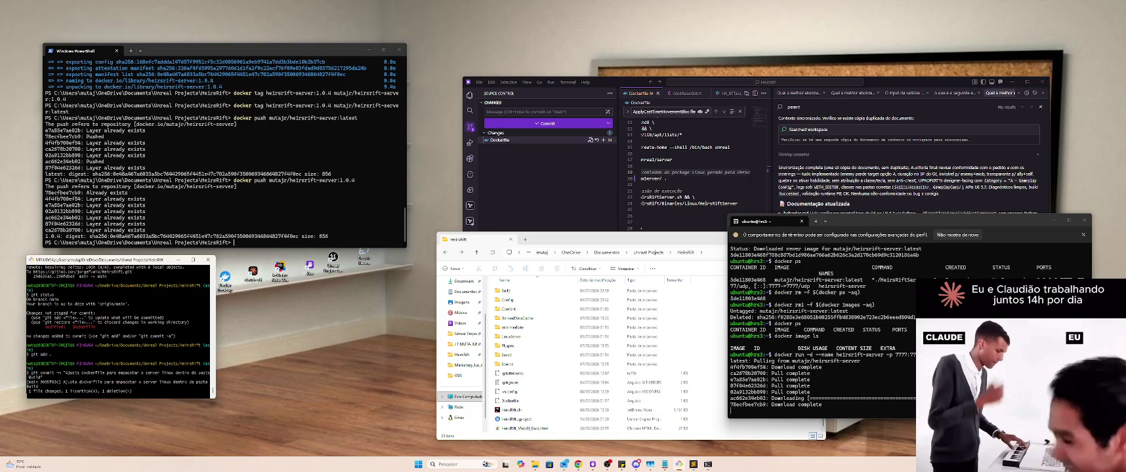
{"action": "type", "text": "git push"}
{"action": "key", "text": "Return"}
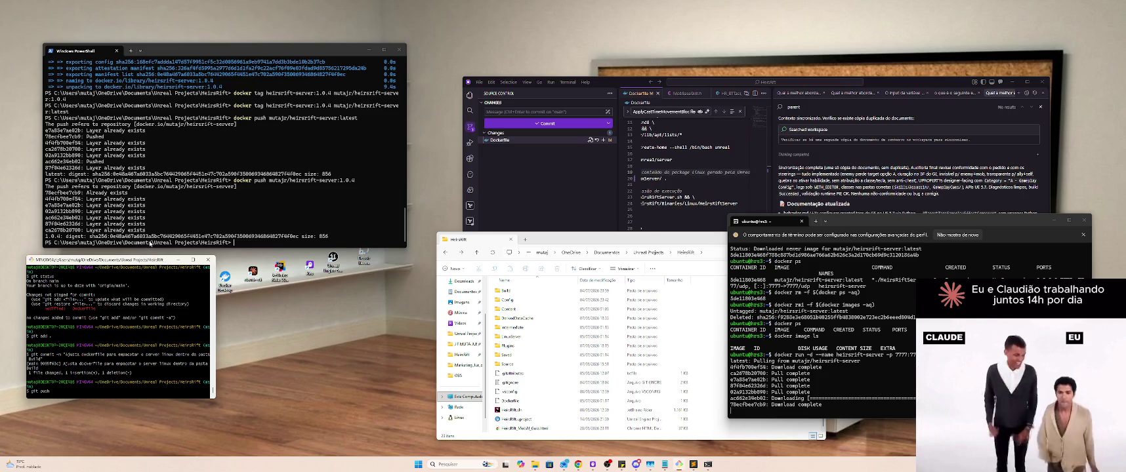
Step: Minimize Git Bash and open the HeirsRift Build folder in File Explorer
{"action": "left_click", "coordinate": [183, 260]}
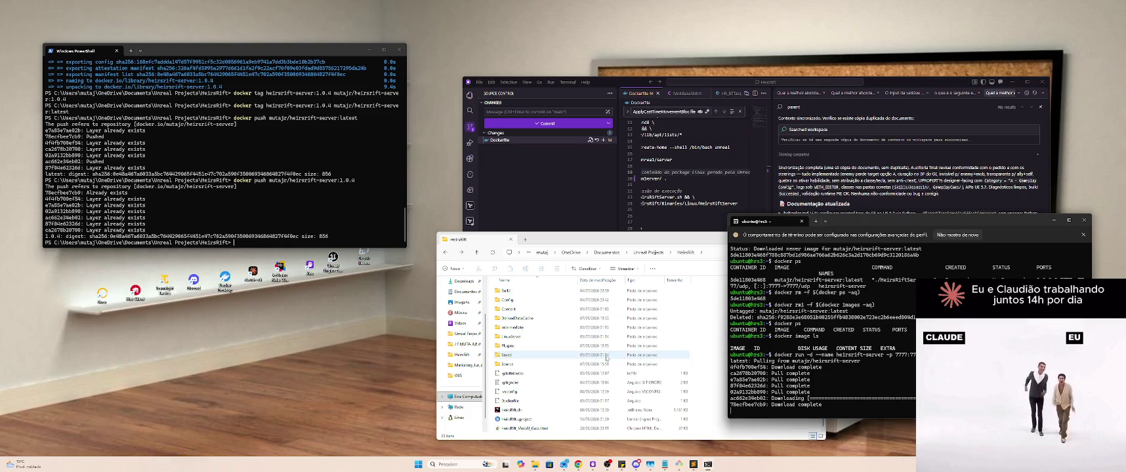
{"action": "key", "text": "alt+Tab"}
{"action": "key", "text": "alt+Tab"}
{"action": "key", "text": "alt+Tab"}
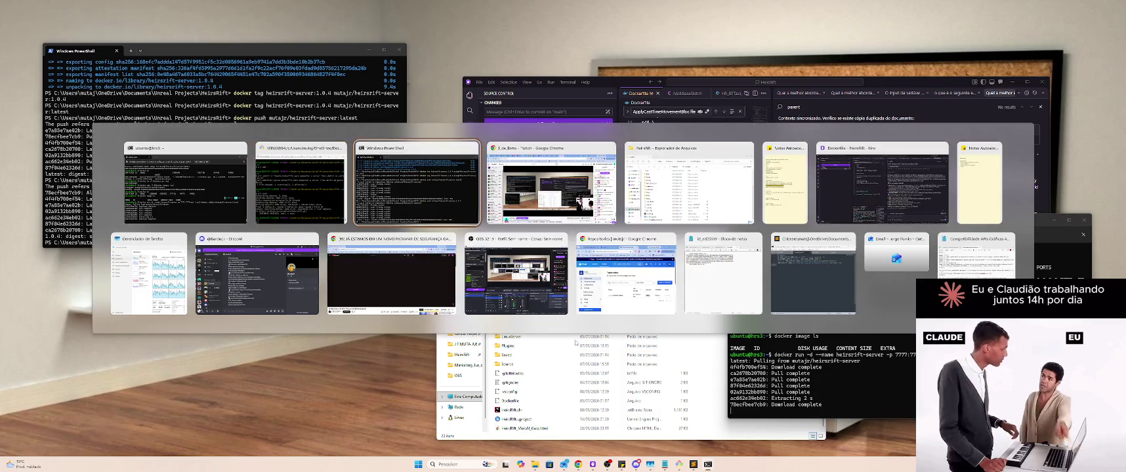
{"action": "key", "text": "Escape"}
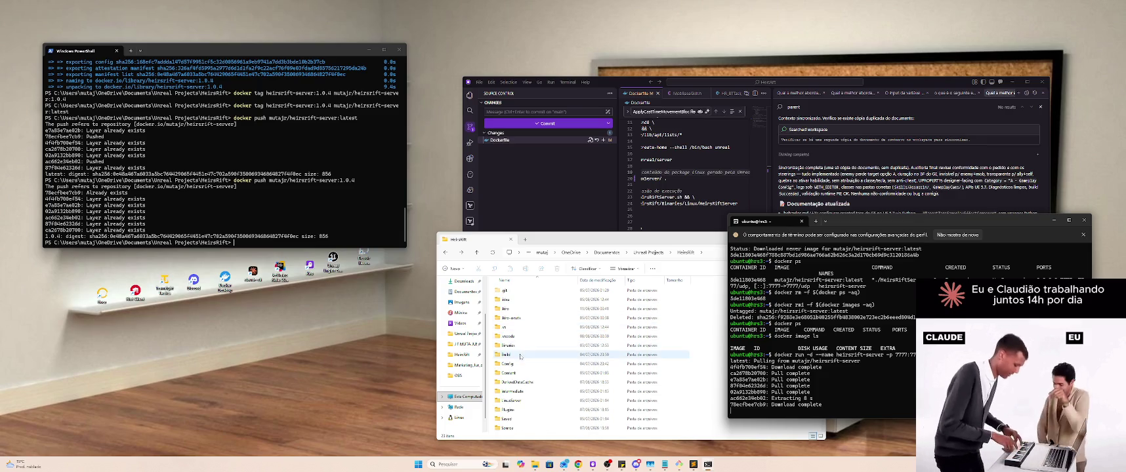
{"action": "double_click", "coordinate": [519, 356]}
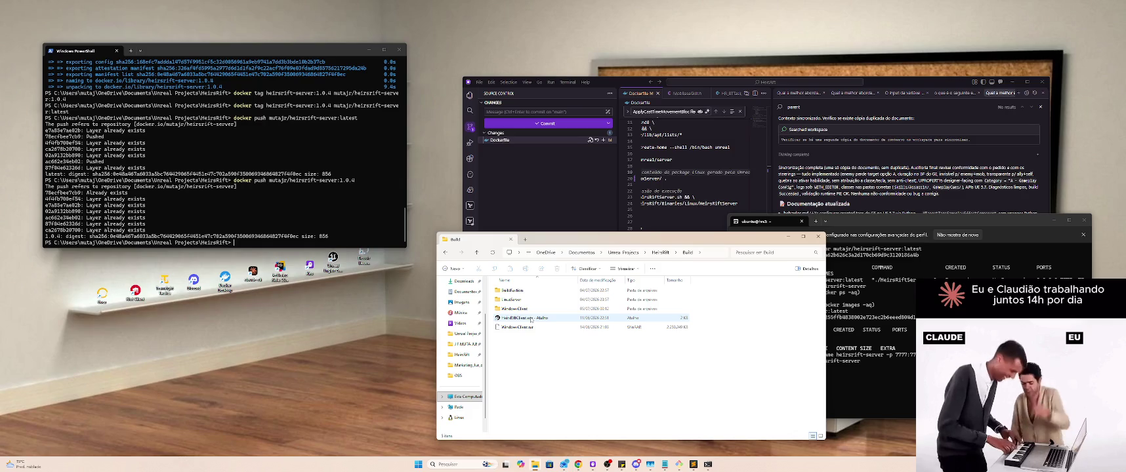
Step: Launch two HeirsRiftClient instances from the Build folder, confirming the first client's menu
{"action": "left_click", "coordinate": [536, 320]}
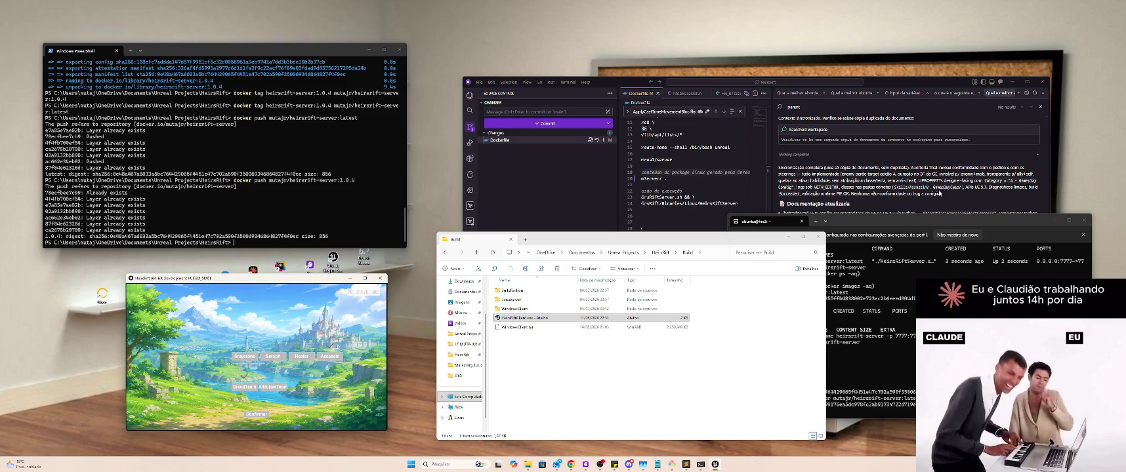
{"action": "left_click", "coordinate": [262, 419]}
{"action": "left_click", "coordinate": [539, 318]}
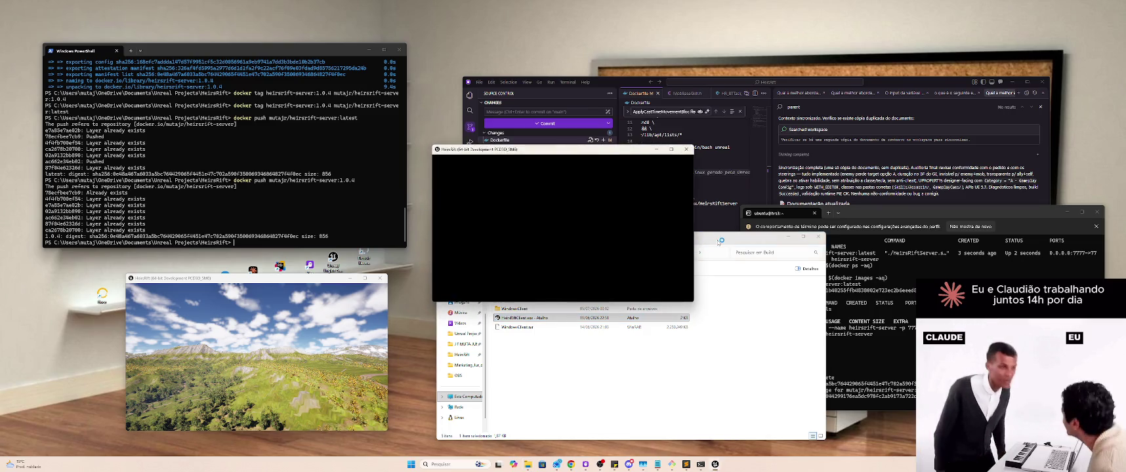
Step: Connect the second client to server 201.23.76.188, then move and use hotbar ability 2
{"action": "left_click_drag", "start_coordinate": [720, 242], "coordinate": [677, 249]}
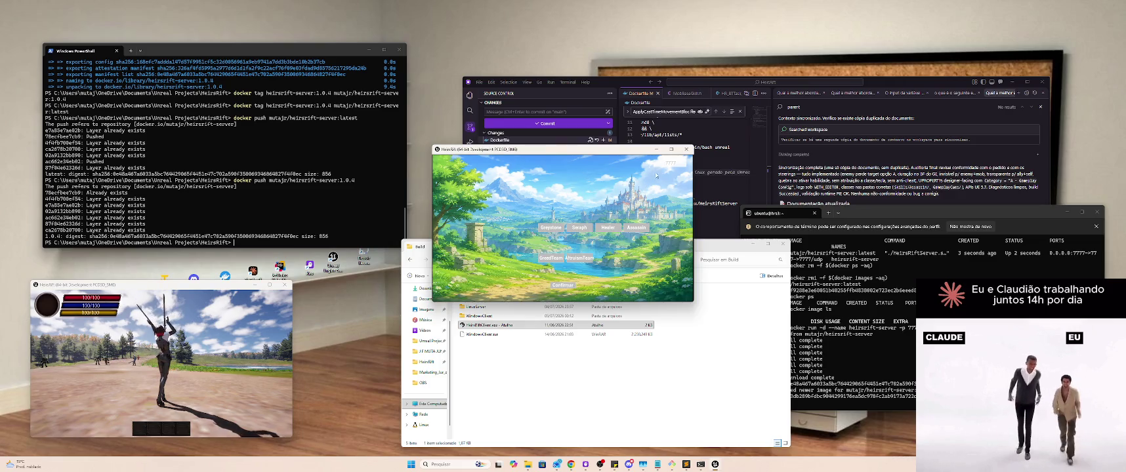
{"action": "type", "text": "201.23.76.188"}
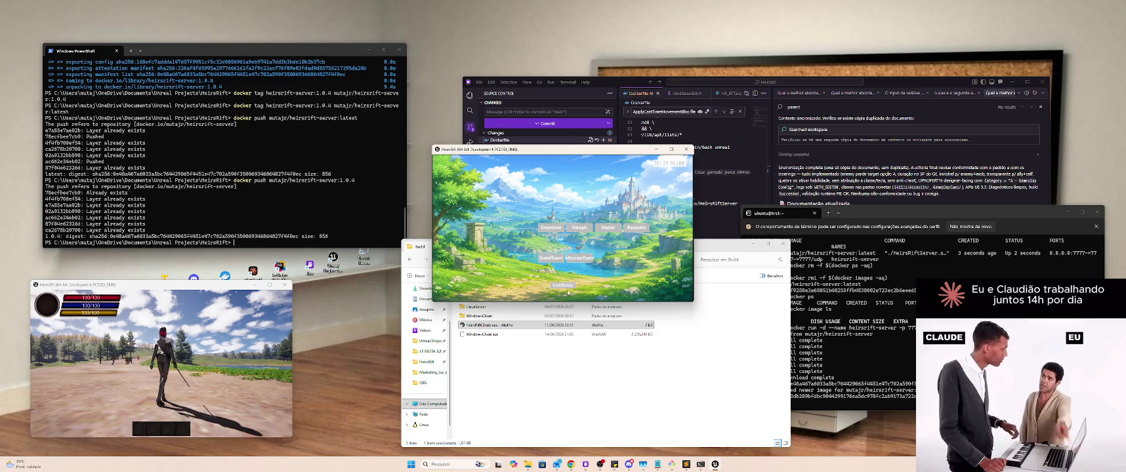
{"action": "left_click", "coordinate": [175, 345]}
{"action": "key", "text": "w"}
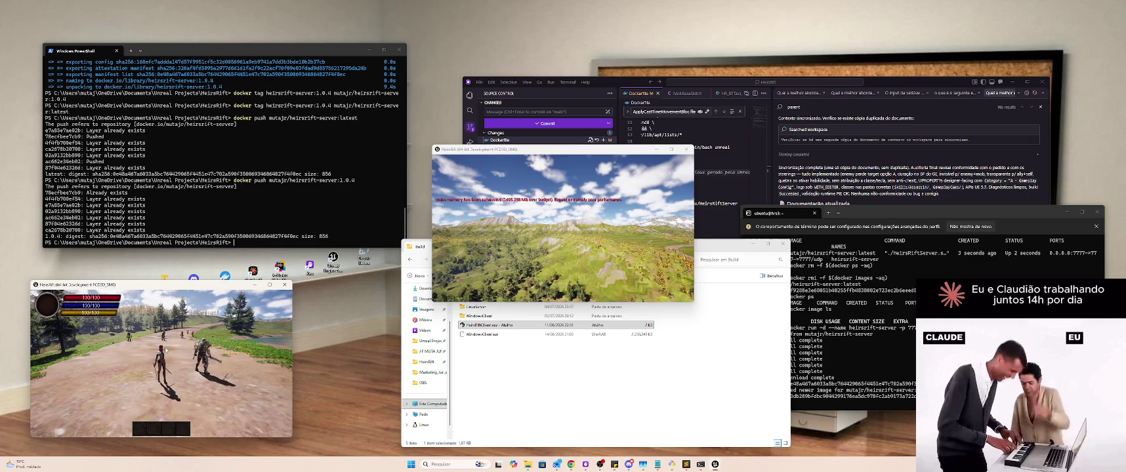
{"action": "key", "text": "2"}
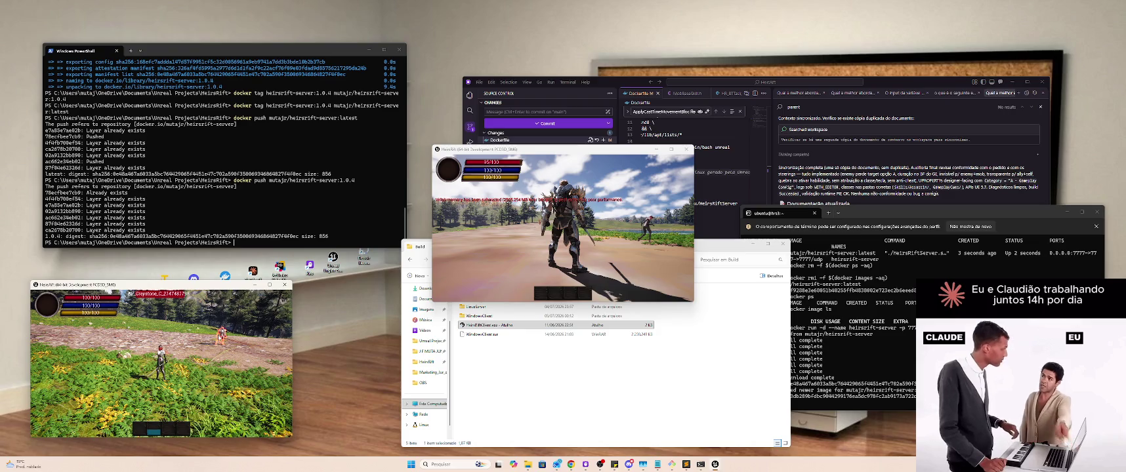
Step: Tilt the camera down to the dirt path and run the character along it past the lake
{"action": "left_click_drag", "start_coordinate": [196, 354], "coordinate": [236, 352]}
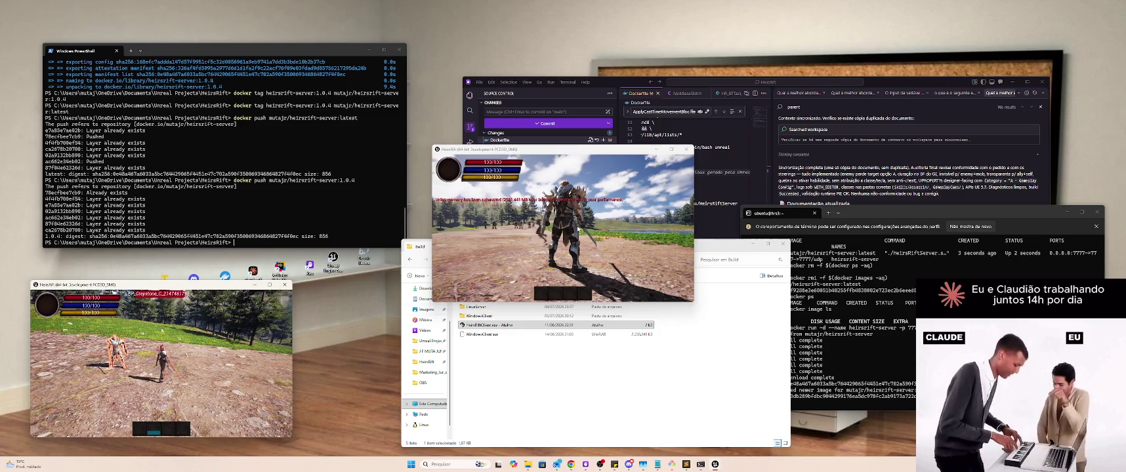
{"action": "key", "text": "w"}
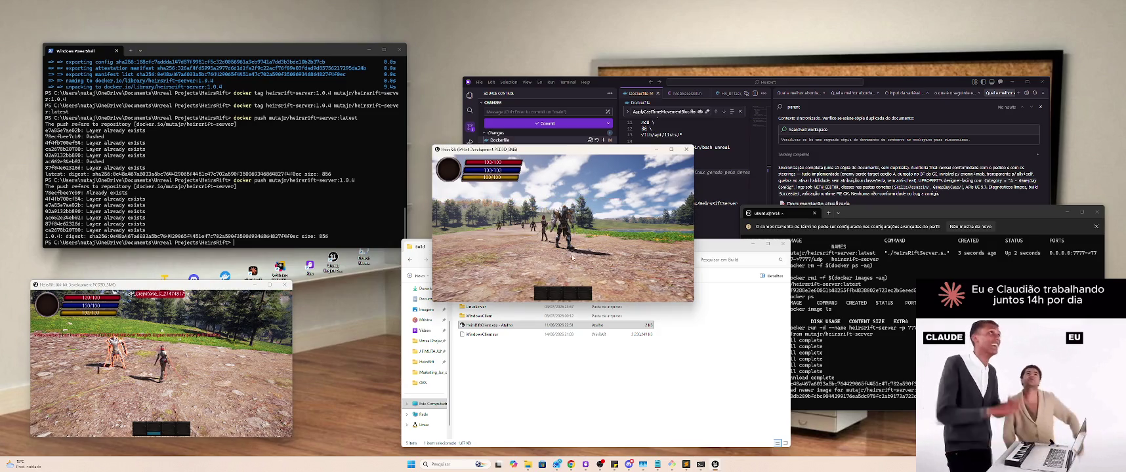
{"action": "key", "text": "w"}
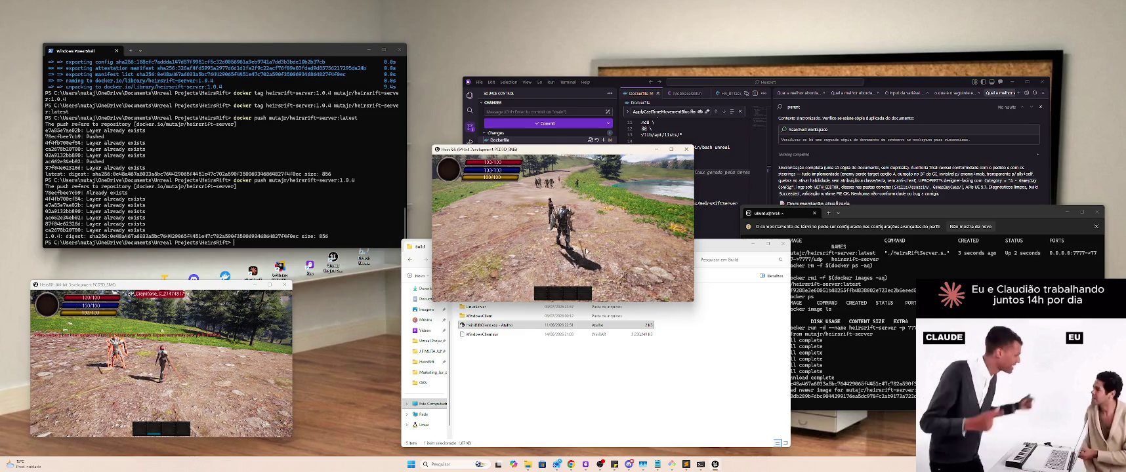
{"action": "key", "text": "w"}
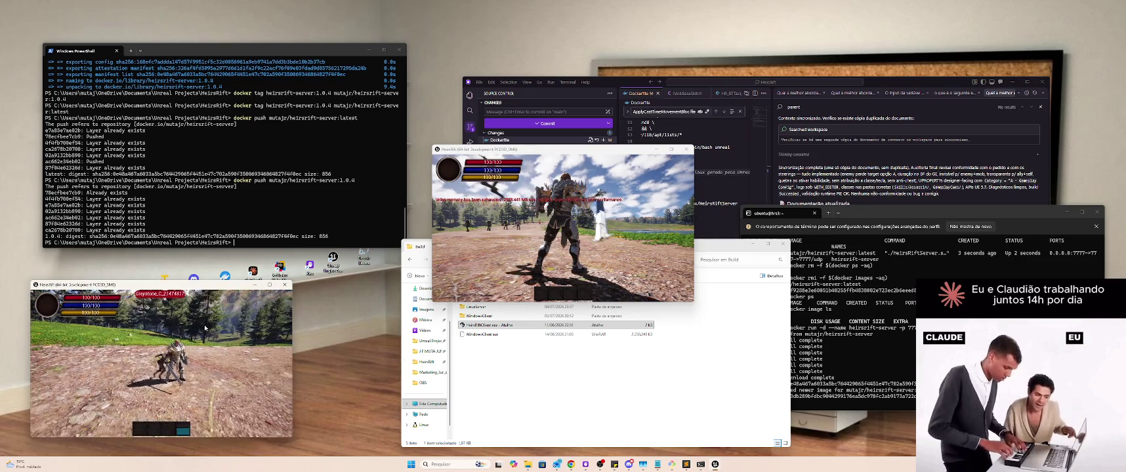
Step: Close the Build folder window and arrange the three HeirsRift client windows side by side
{"action": "left_click", "coordinate": [499, 325]}
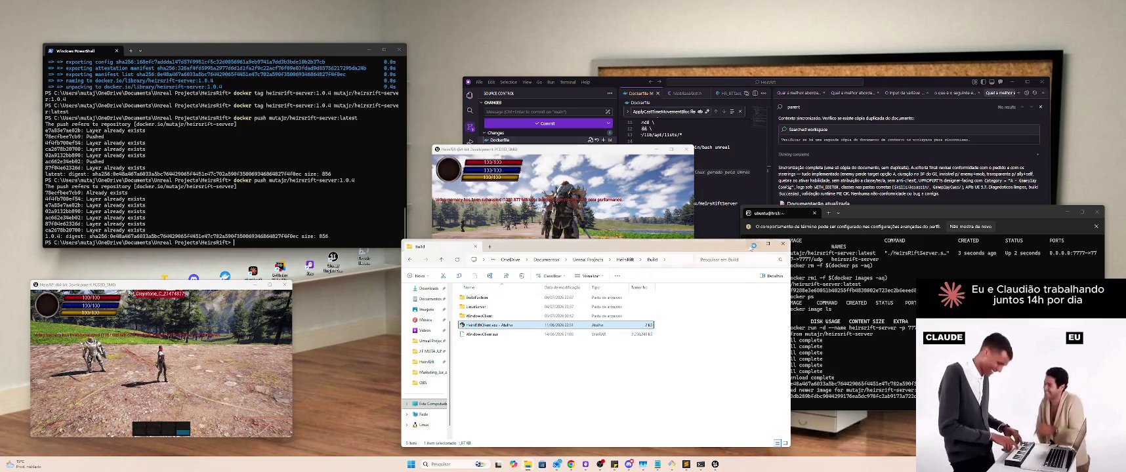
{"action": "key", "text": "ctrl+w"}
{"action": "mouse_move", "coordinate": [715, 464]}
{"action": "left_click", "coordinate": [675, 426]}
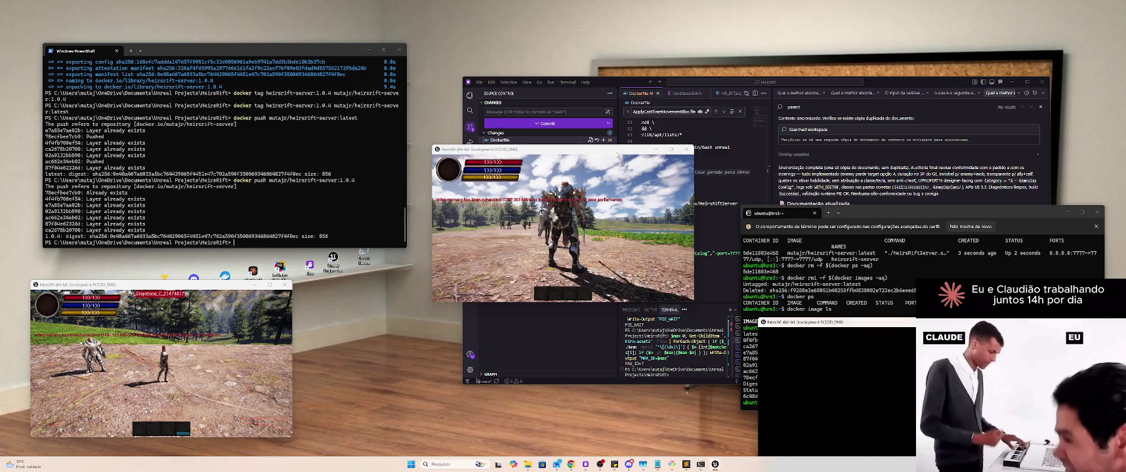
{"action": "mouse_move", "coordinate": [612, 149]}
{"action": "left_mouse_down"}
{"action": "mouse_move", "coordinate": [550, 204]}
{"action": "mouse_move", "coordinate": [520, 279]}
{"action": "left_mouse_up"}
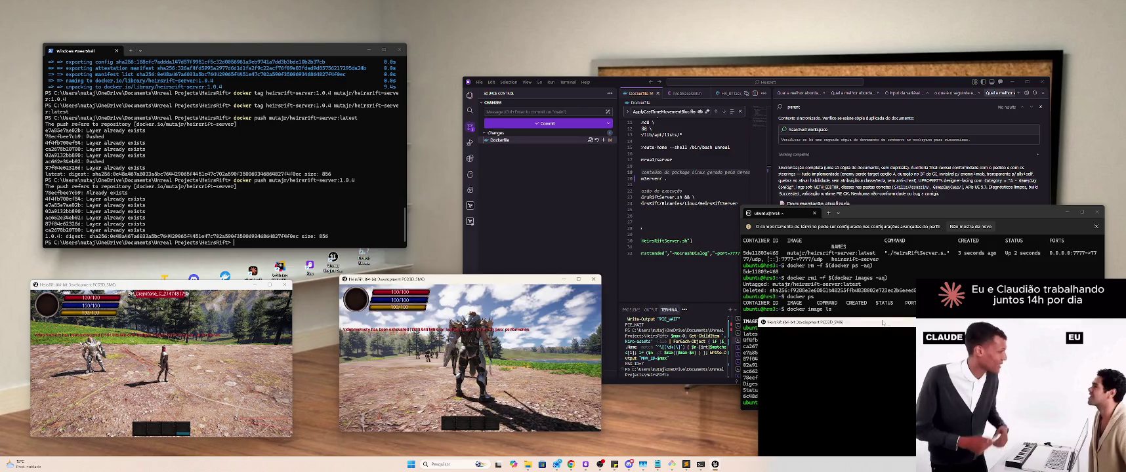
{"action": "mouse_move", "coordinate": [883, 323]}
{"action": "left_mouse_down"}
{"action": "mouse_move", "coordinate": [798, 306]}
{"action": "mouse_move", "coordinate": [765, 279]}
{"action": "left_mouse_up"}
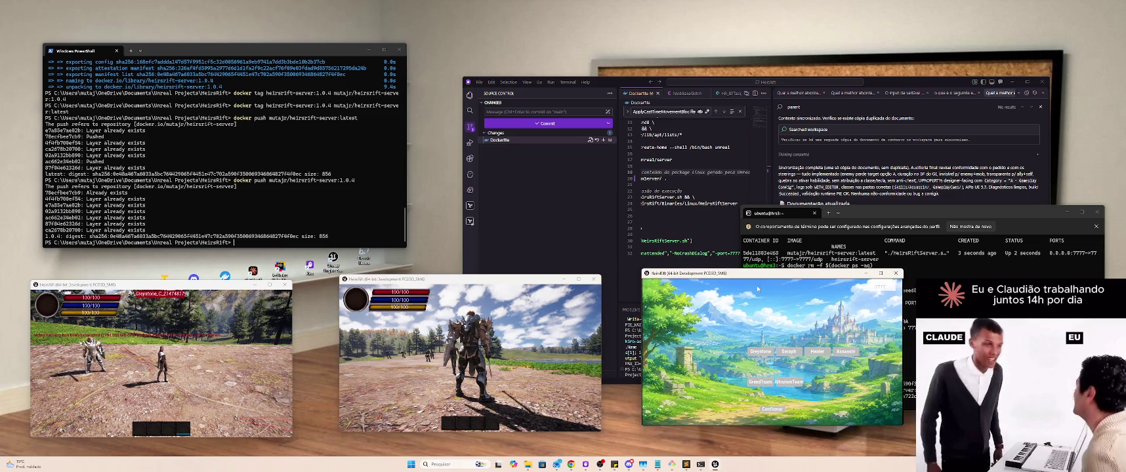
Step: Join the third client as a GreedTeam Healer, use ability 2 in the left client, then close it
{"action": "left_click", "coordinate": [813, 352]}
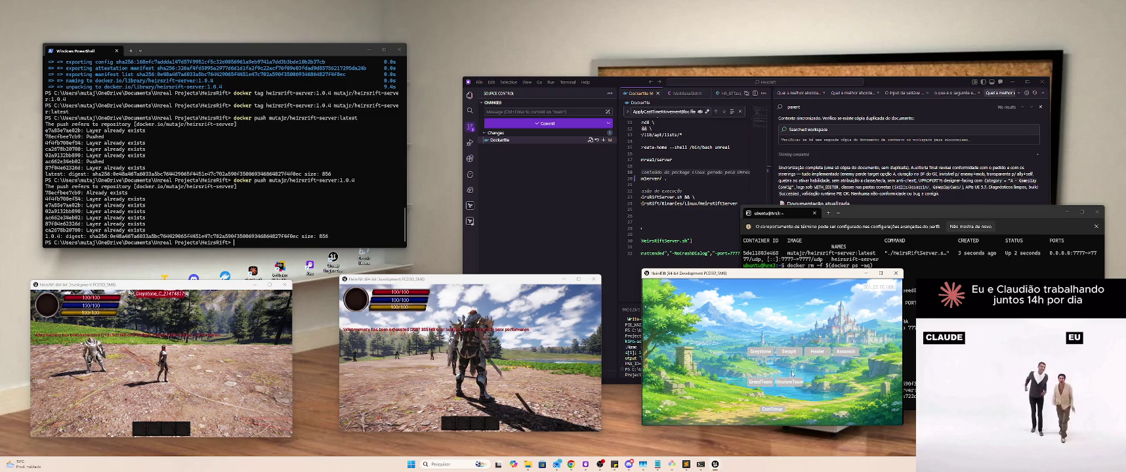
{"action": "left_click", "coordinate": [763, 386]}
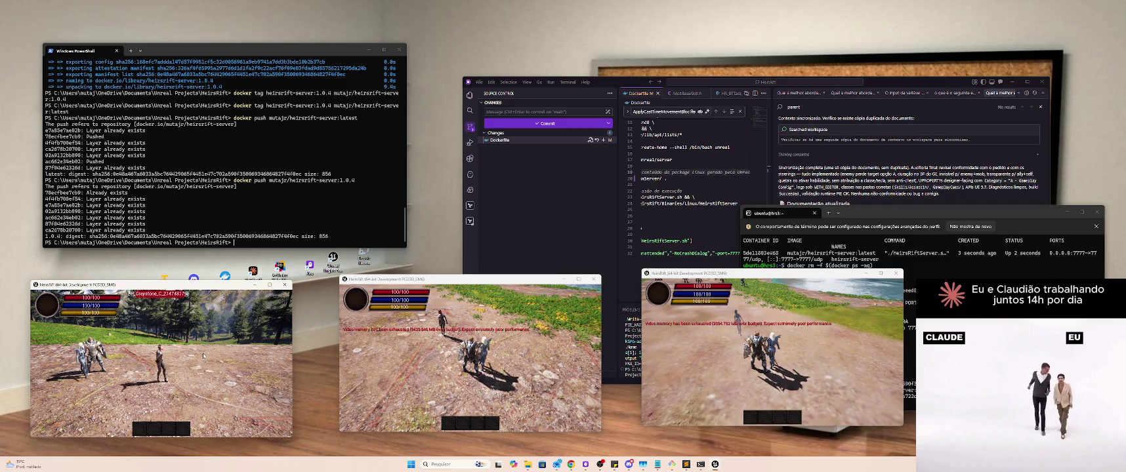
{"action": "key", "text": "2"}
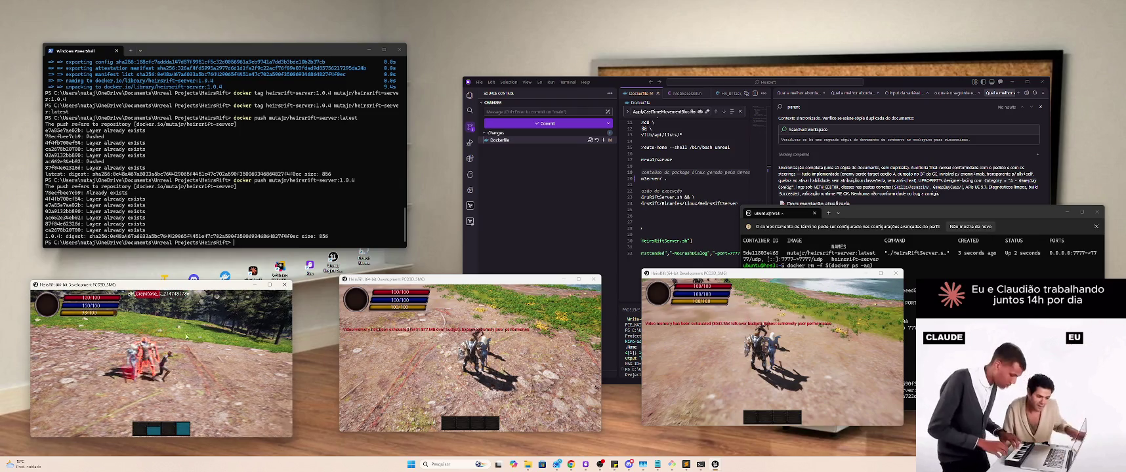
{"action": "left_click", "coordinate": [284, 285]}
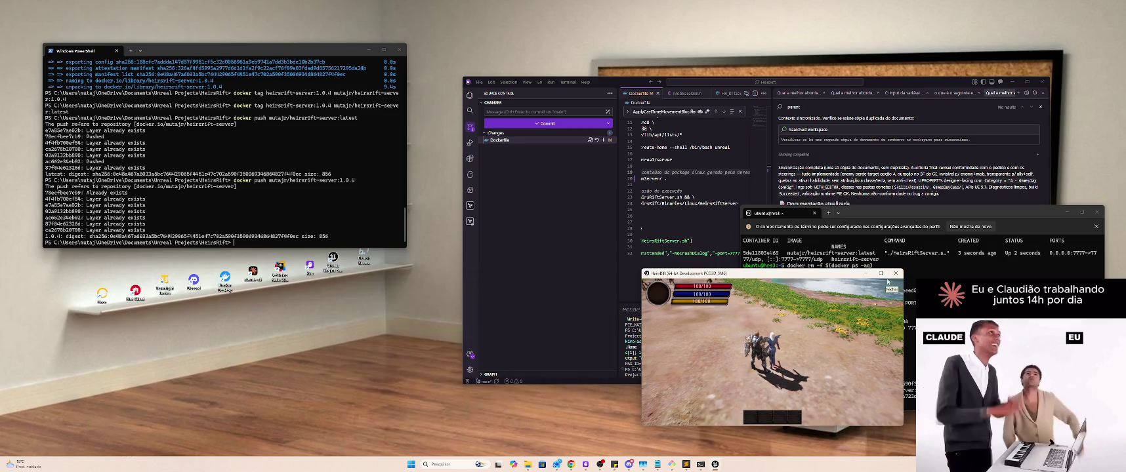
Step: Close the last game client and go up from Build to the HeirsRift project folder in Explorer
{"action": "left_click", "coordinate": [891, 277]}
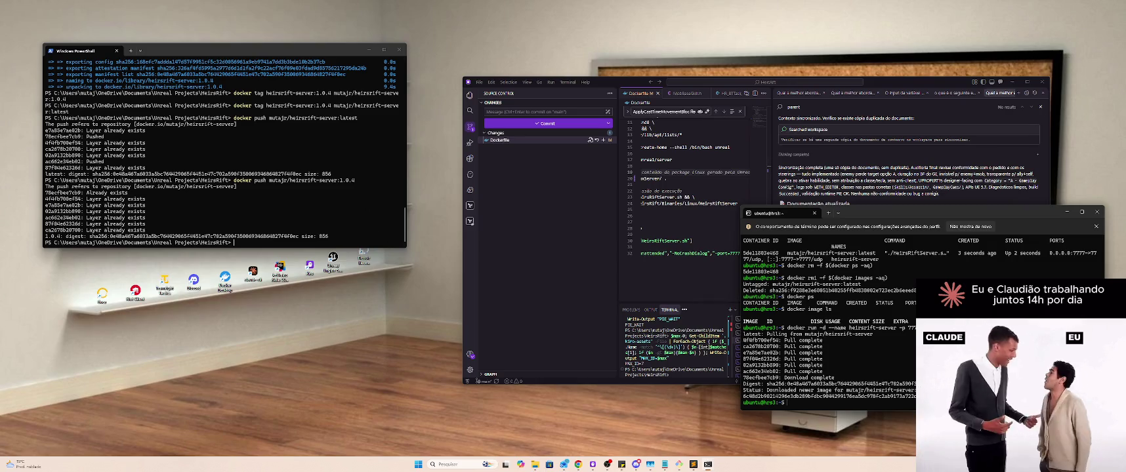
{"action": "left_click", "coordinate": [249, 213]}
{"action": "key", "text": "alt+Tab"}
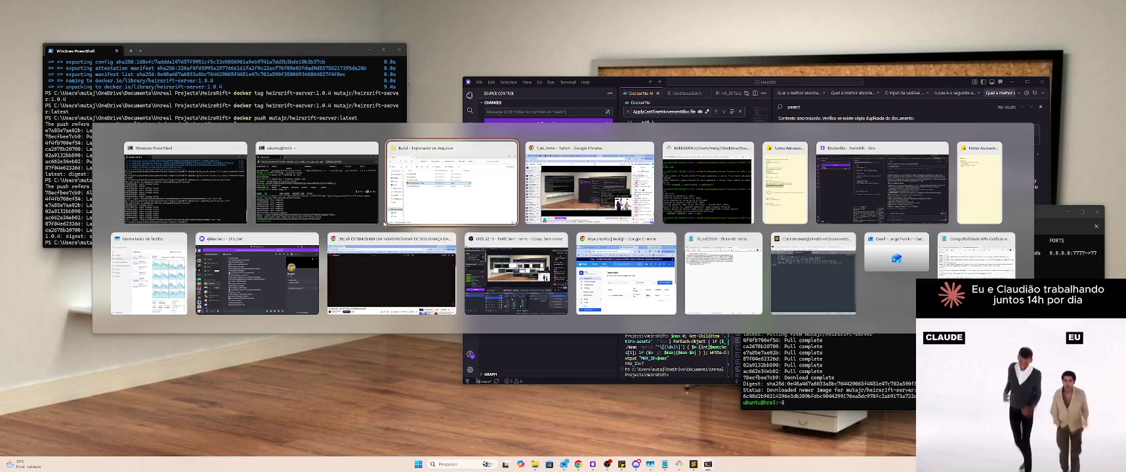
{"action": "key", "text": "BackSpace"}
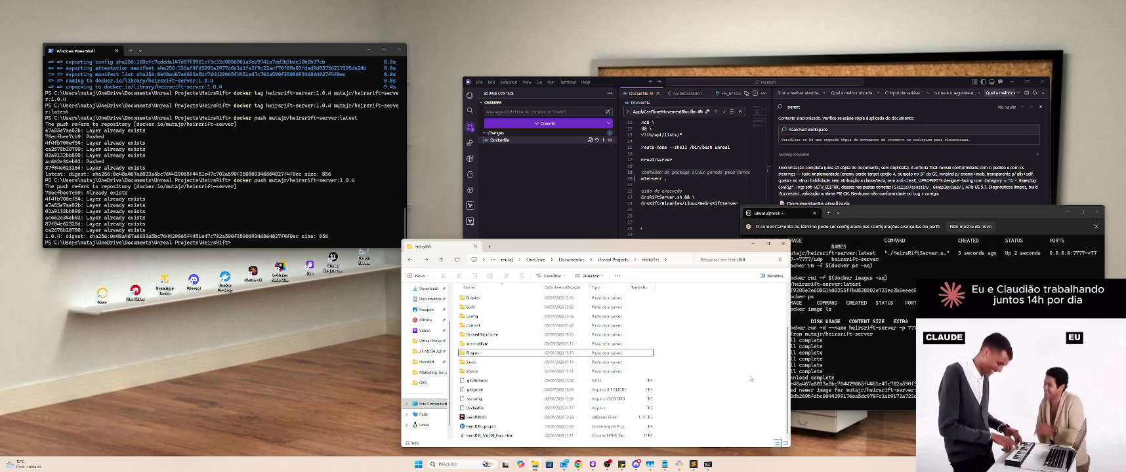
{"action": "key", "text": "alt+Tab"}
{"action": "key", "text": "alt+Tab"}
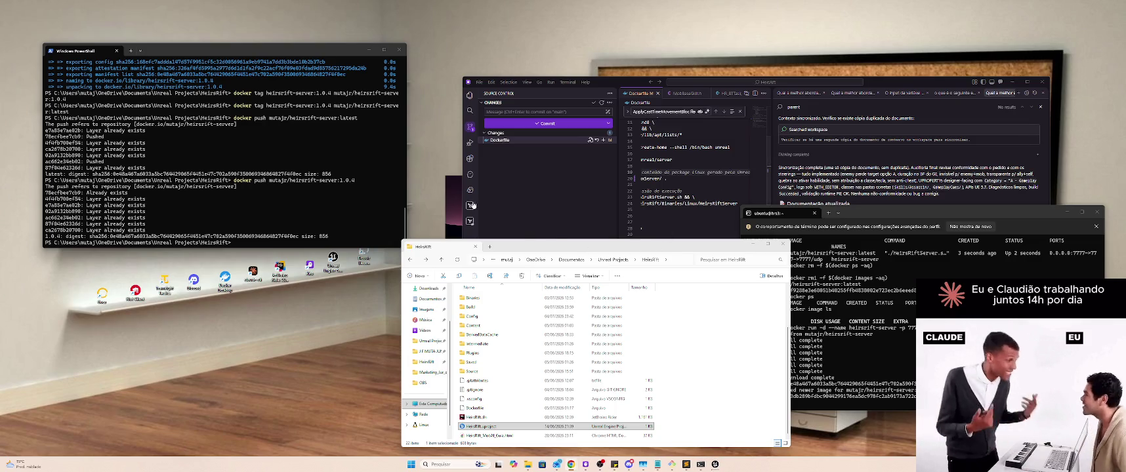
{"action": "mouse_move", "coordinate": [608, 220]}
{"action": "left_mouse_down"}
{"action": "mouse_move", "coordinate": [497, 260]}
{"action": "mouse_move", "coordinate": [578, 356]}
{"action": "mouse_move", "coordinate": [534, 326]}
{"action": "mouse_move", "coordinate": [458, 336]}
{"action": "left_mouse_up"}
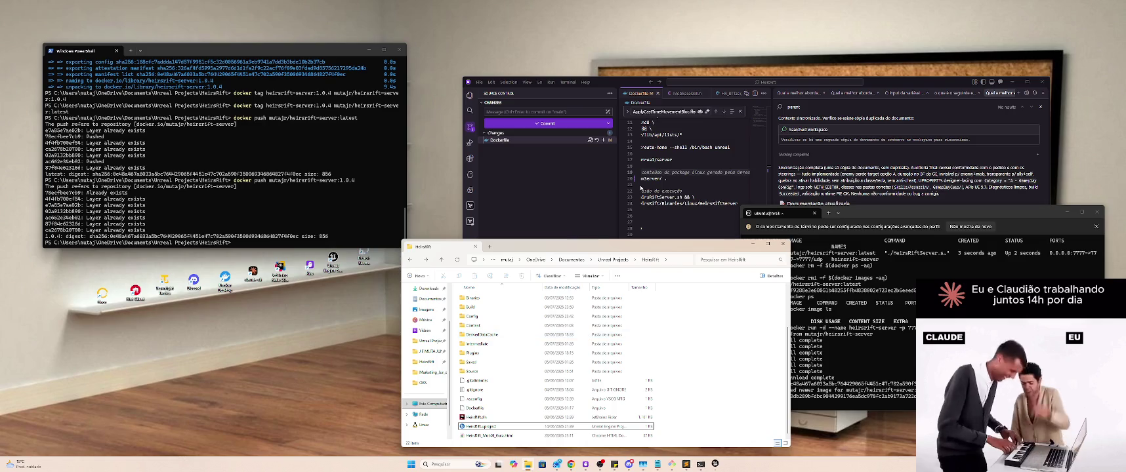
Step: Bring Unreal Editor forward and select the Slay folder in the Content Browser tree
{"action": "left_click", "coordinate": [715, 464]}
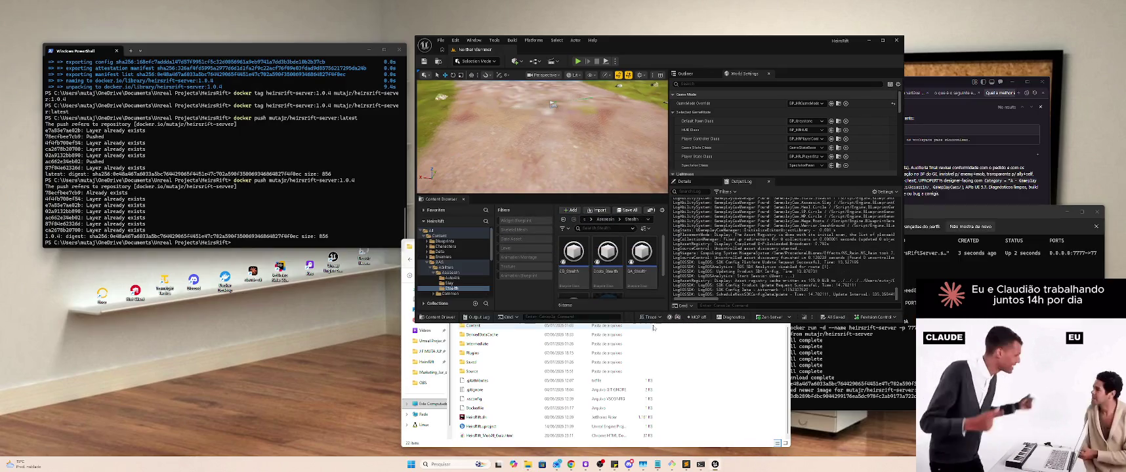
{"action": "scroll", "coordinate": [618, 252], "scroll_direction": "down", "scroll_amount": 1}
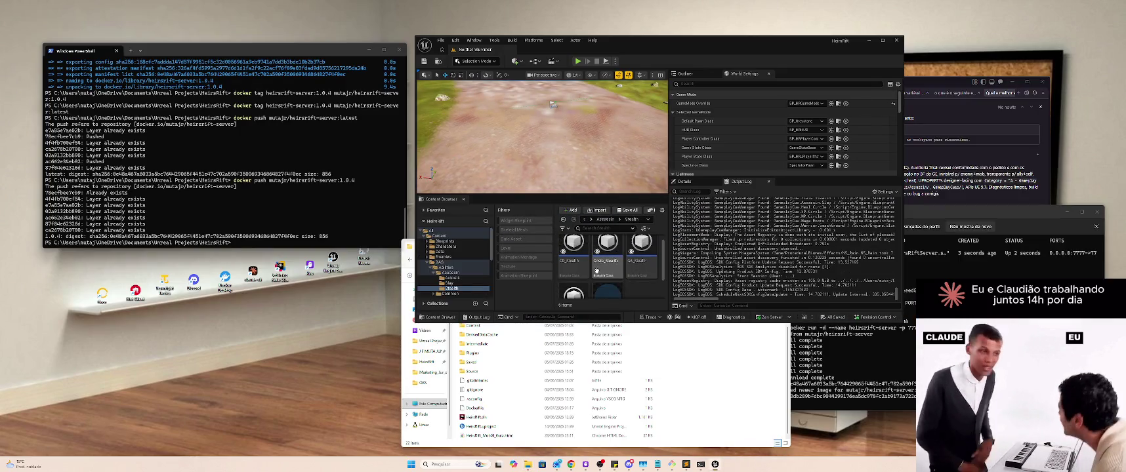
{"action": "scroll", "coordinate": [611, 263], "scroll_direction": "down", "scroll_amount": 1}
{"action": "left_click", "coordinate": [456, 283]}
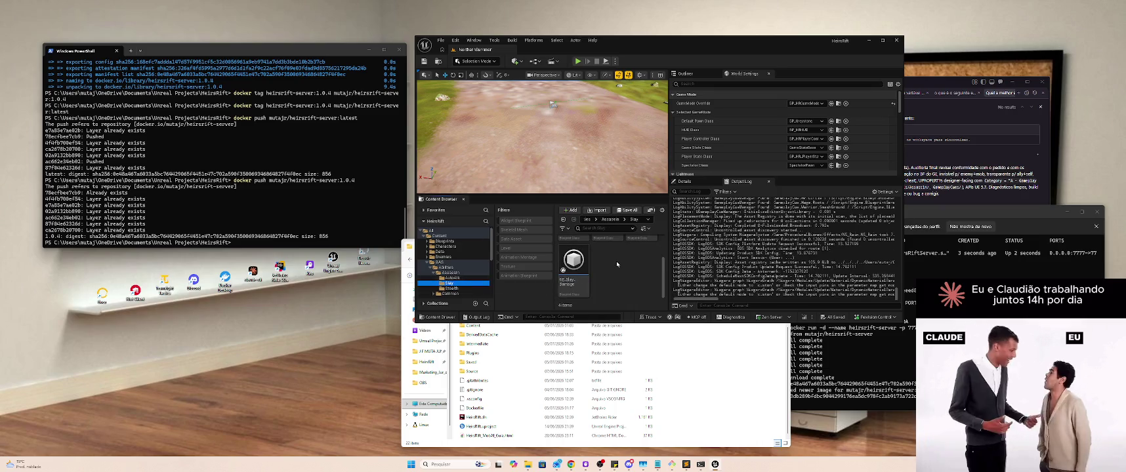
Step: Open Costs_Slay and edit its first modifier's -10.0 scalable float magnitude, then return to NorthernSummer
{"action": "left_click", "coordinate": [607, 258]}
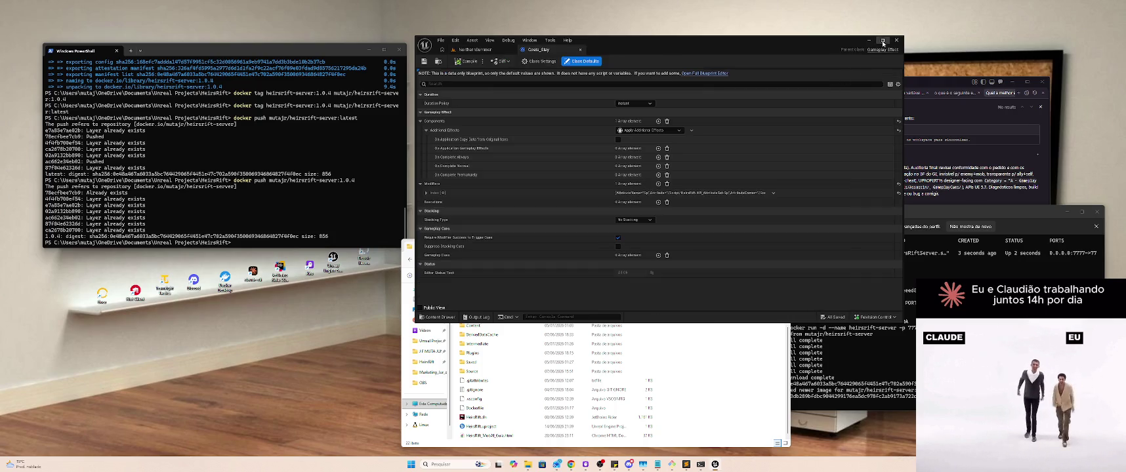
{"action": "left_click", "coordinate": [883, 40]}
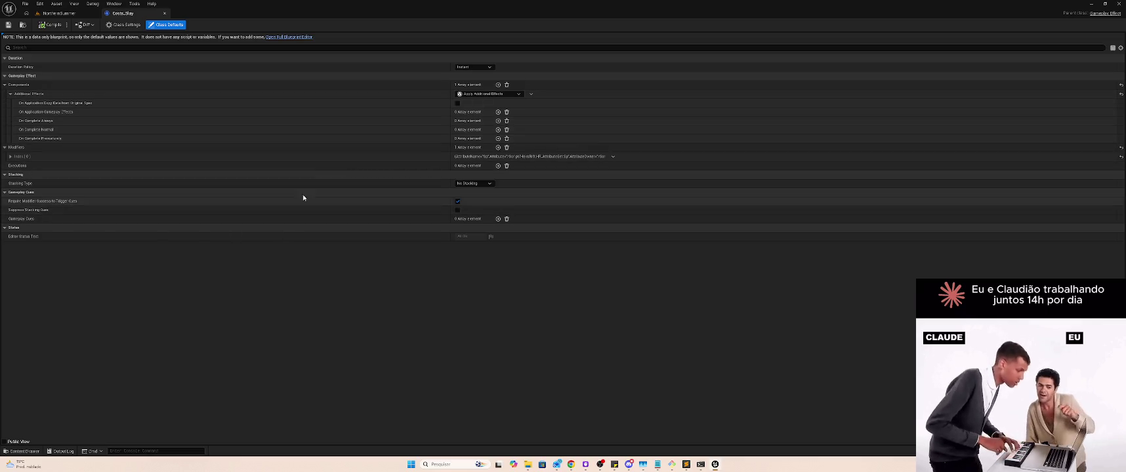
{"action": "left_click", "coordinate": [9, 156]}
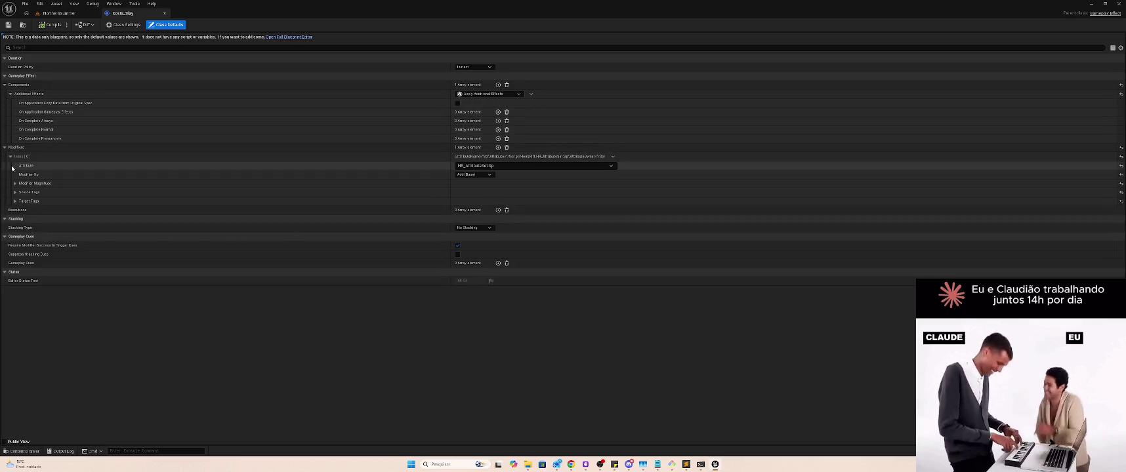
{"action": "left_click", "coordinate": [15, 184]}
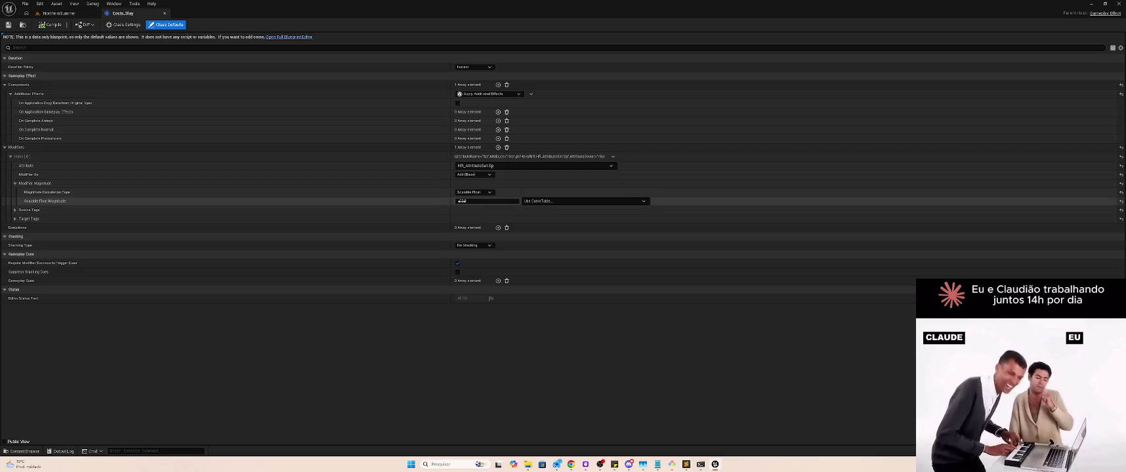
{"action": "left_click", "coordinate": [463, 200]}
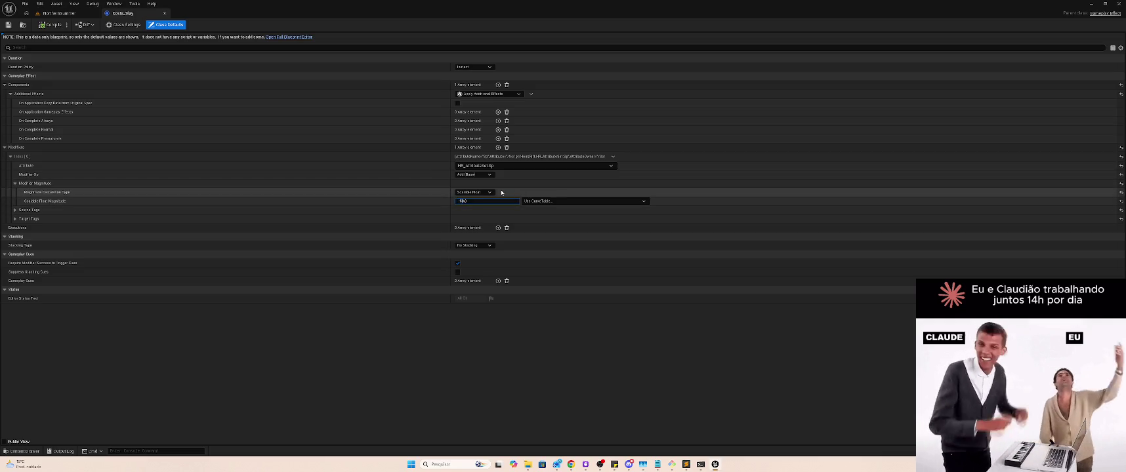
{"action": "left_click", "coordinate": [57, 14]}
{"action": "mouse_move", "coordinate": [57, 19]}
{"action": "left_mouse_down"}
{"action": "mouse_move", "coordinate": [337, 14]}
{"action": "mouse_move", "coordinate": [665, 146]}
{"action": "mouse_move", "coordinate": [632, 158]}
{"action": "left_mouse_up"}
Step: Package the HeirsRift project for Linux into the HeirsRift\Build folder via Platforms > Package Project
{"action": "left_click", "coordinate": [605, 147]}
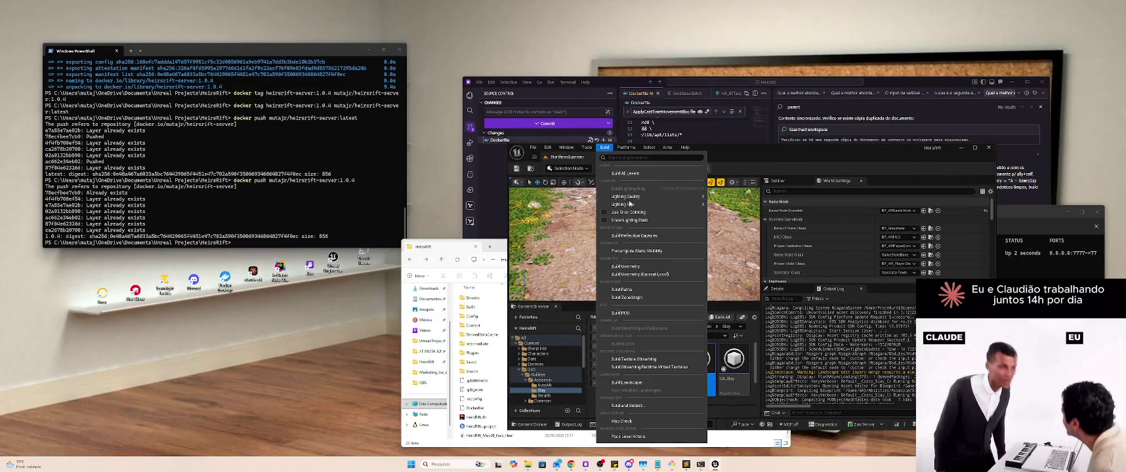
{"action": "mouse_move", "coordinate": [624, 150]}
{"action": "mouse_move", "coordinate": [646, 208]}
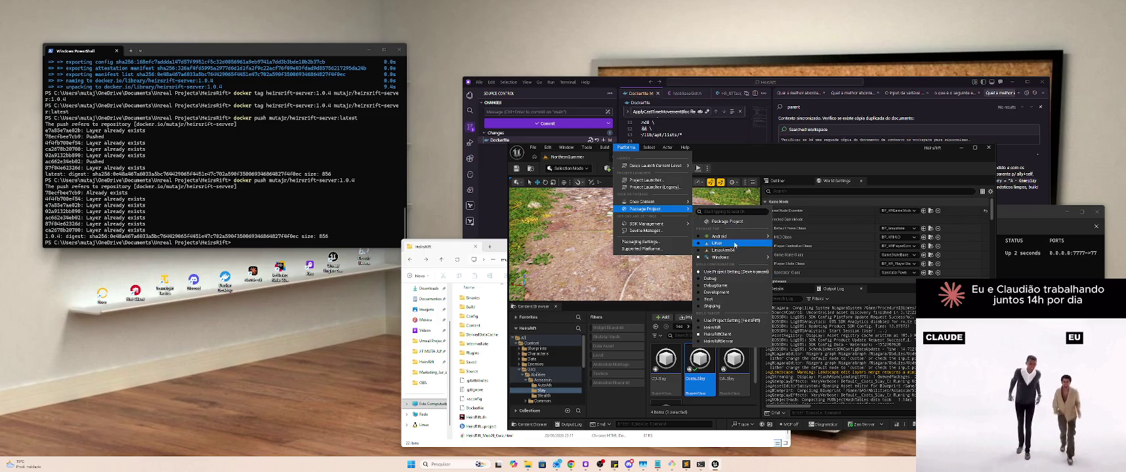
{"action": "left_click", "coordinate": [617, 150]}
{"action": "left_click", "coordinate": [617, 150]}
{"action": "mouse_move", "coordinate": [646, 209]}
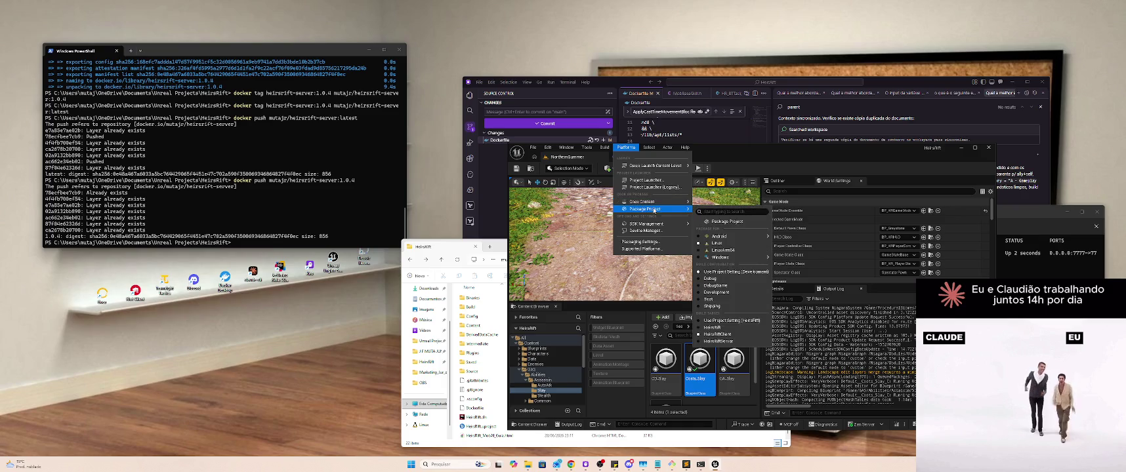
{"action": "left_click", "coordinate": [725, 342]}
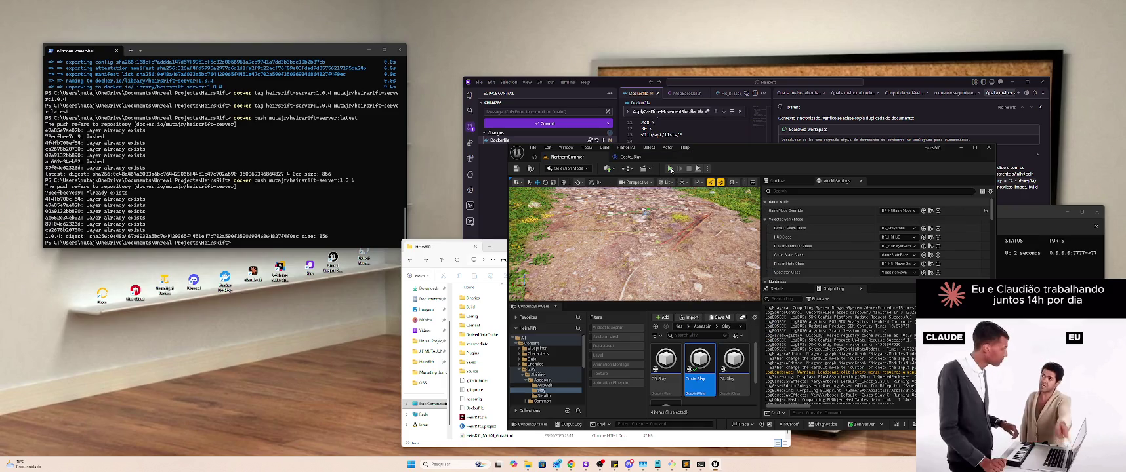
{"action": "left_click", "coordinate": [626, 148]}
{"action": "mouse_move", "coordinate": [647, 208]}
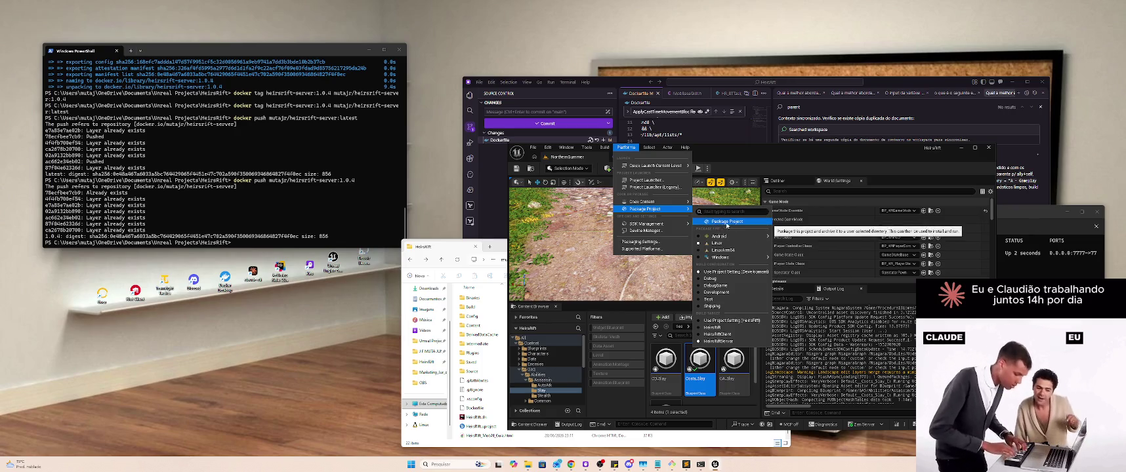
{"action": "left_click", "coordinate": [721, 222]}
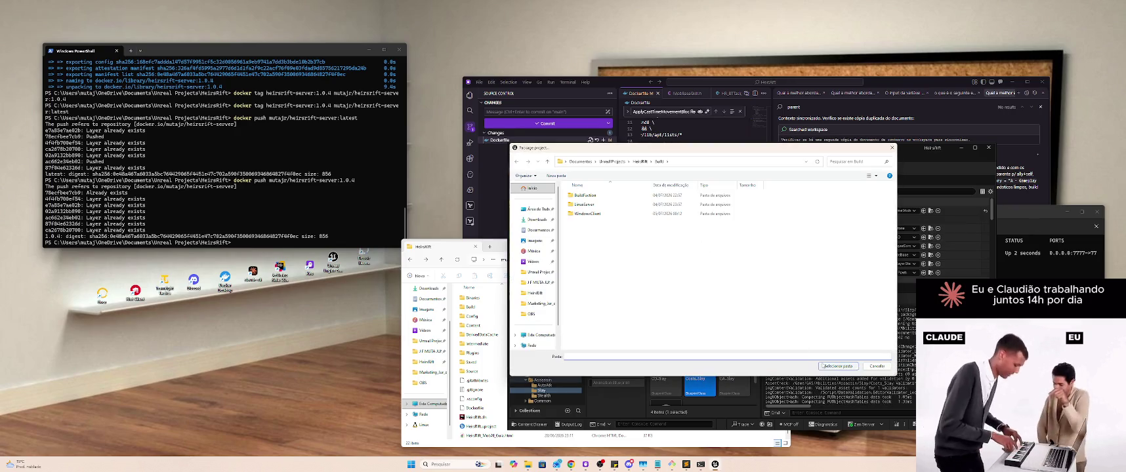
{"action": "left_click", "coordinate": [822, 366]}
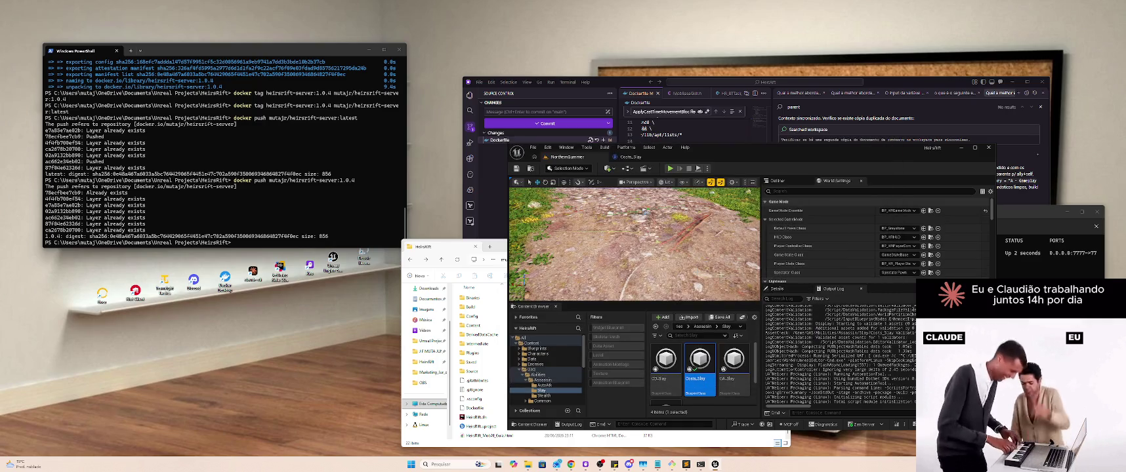
Step: Enter the command 'docker build -t heirsrift-server:1.0.4 .' at the PowerShell prompt
{"action": "left_click", "coordinate": [316, 217]}
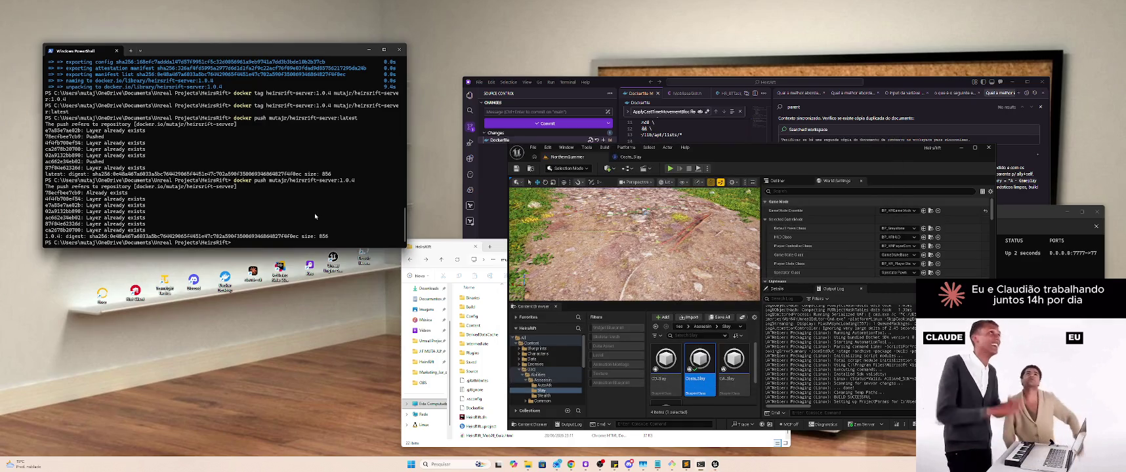
{"action": "type", "text": "docker push mutajr/heirsrift-server:1.0.4docker build -t heirsrift-server:1.0.4 ."}
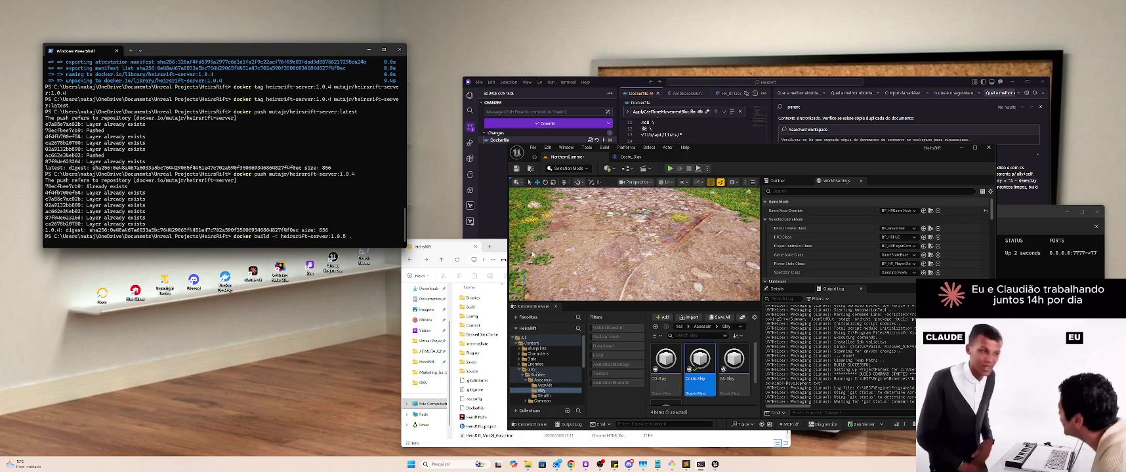
{"action": "key", "text": "alt+Tab"}
{"action": "key", "text": "alt+Tab"}
{"action": "key", "text": "alt+Tab"}
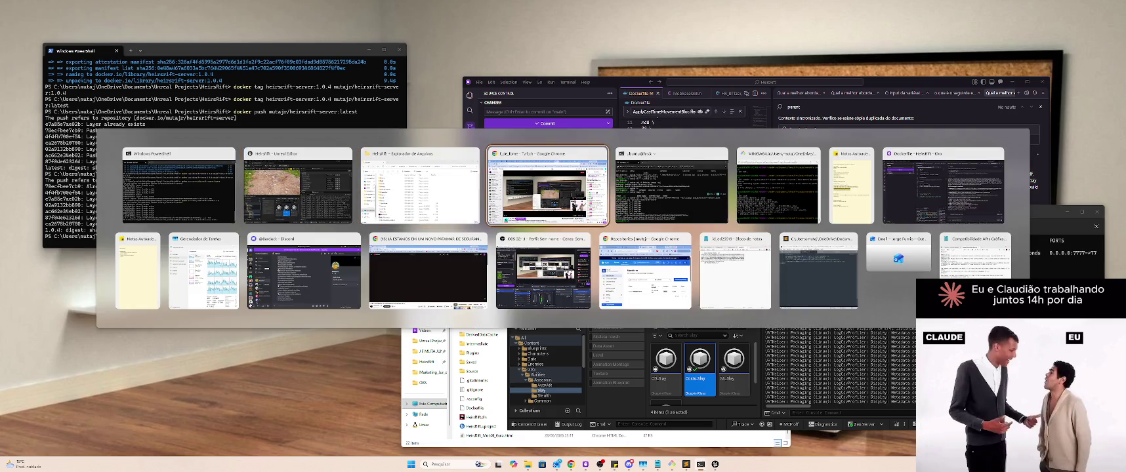
{"action": "key", "text": "Escape"}
{"action": "type", "text": "docker build -t heirsrift-server:1.0.5 ."}
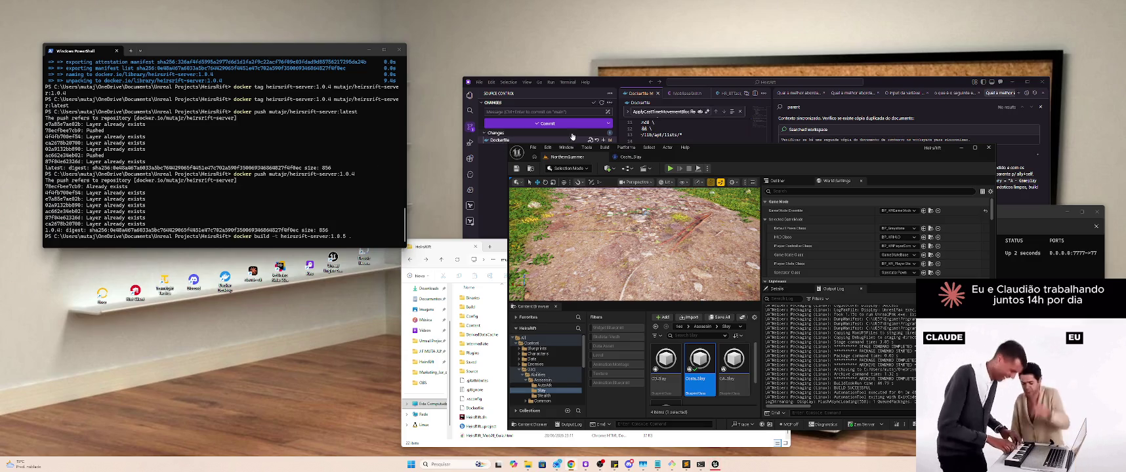
Step: Look through the Platforms packaging options, including the content cooking settings
{"action": "left_click", "coordinate": [604, 147]}
{"action": "mouse_move", "coordinate": [626, 148]}
{"action": "mouse_move", "coordinate": [645, 208]}
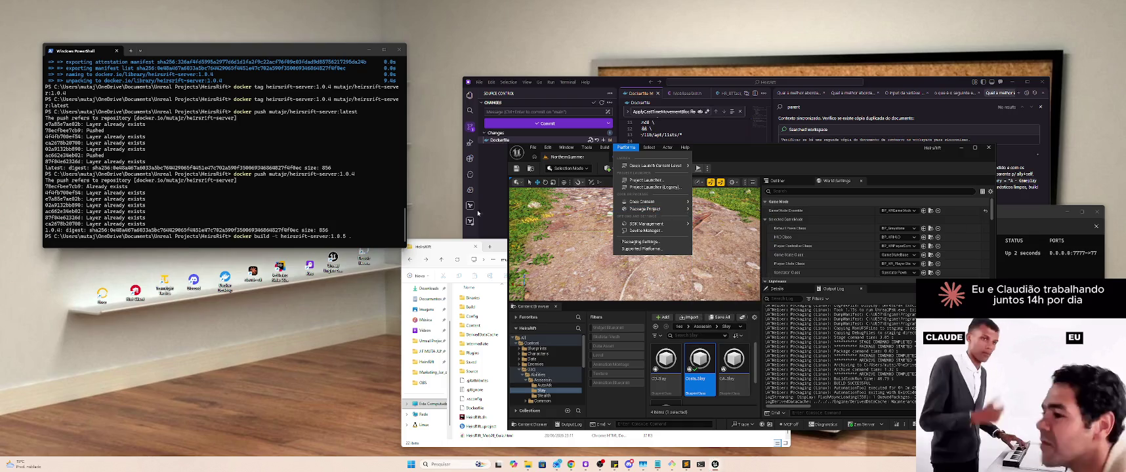
{"action": "left_click", "coordinate": [317, 189]}
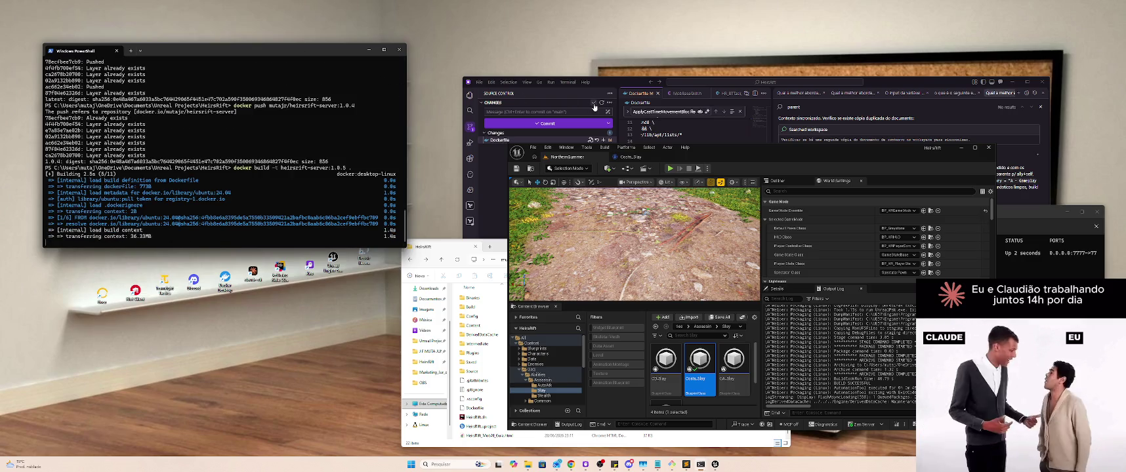
{"action": "left_click", "coordinate": [624, 147]}
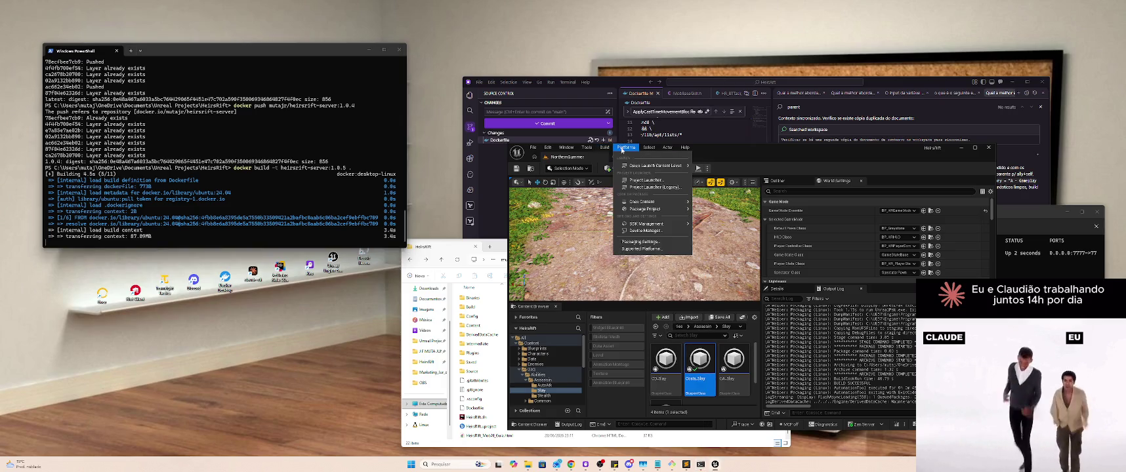
{"action": "mouse_move", "coordinate": [668, 203]}
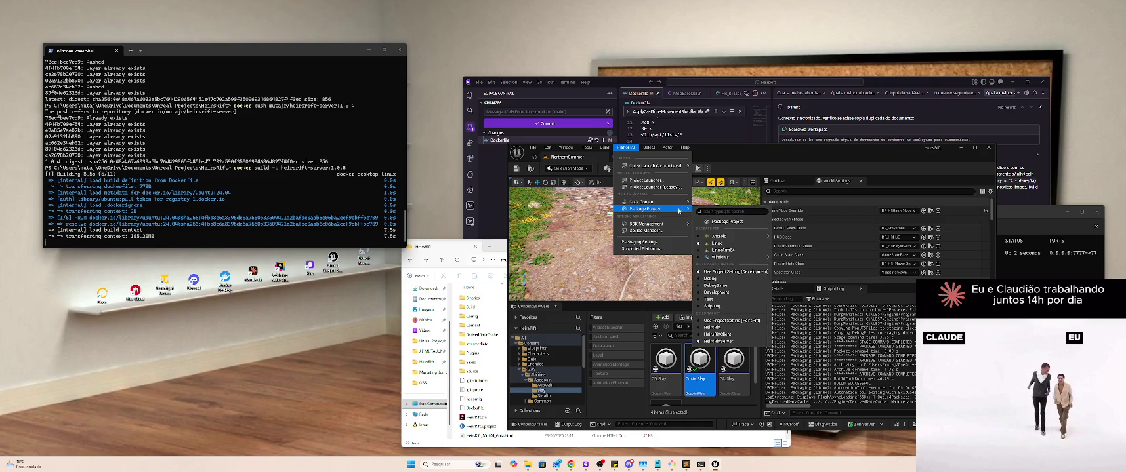
{"action": "left_click", "coordinate": [715, 243]}
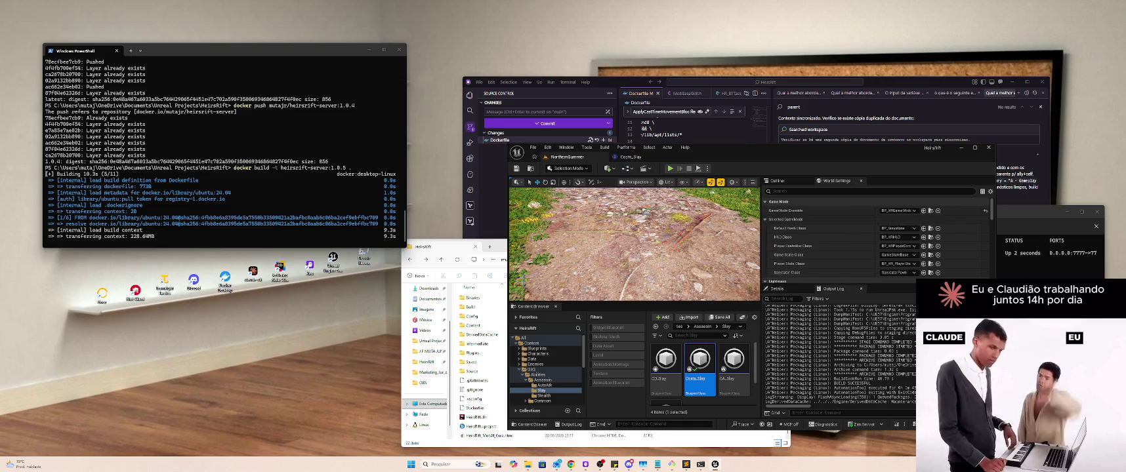
Step: Set the build configuration, package into the confirmed output folder, then show the desktop
{"action": "left_click", "coordinate": [626, 147]}
{"action": "mouse_move", "coordinate": [655, 209]}
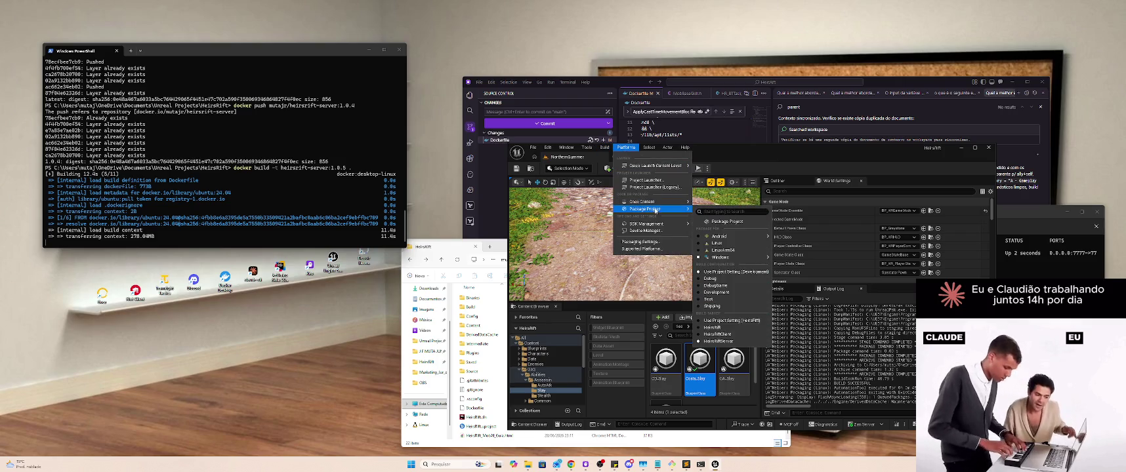
{"action": "left_click", "coordinate": [714, 334]}
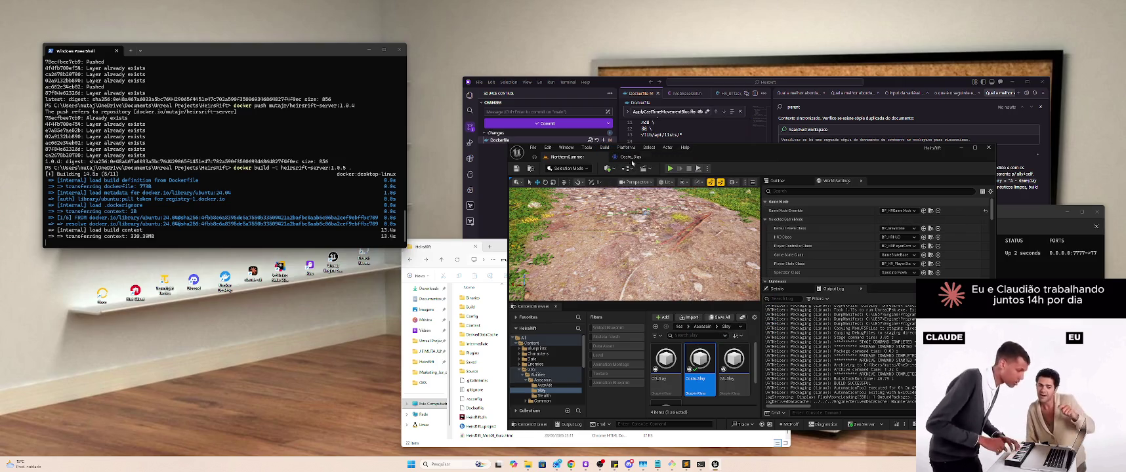
{"action": "left_click", "coordinate": [624, 148]}
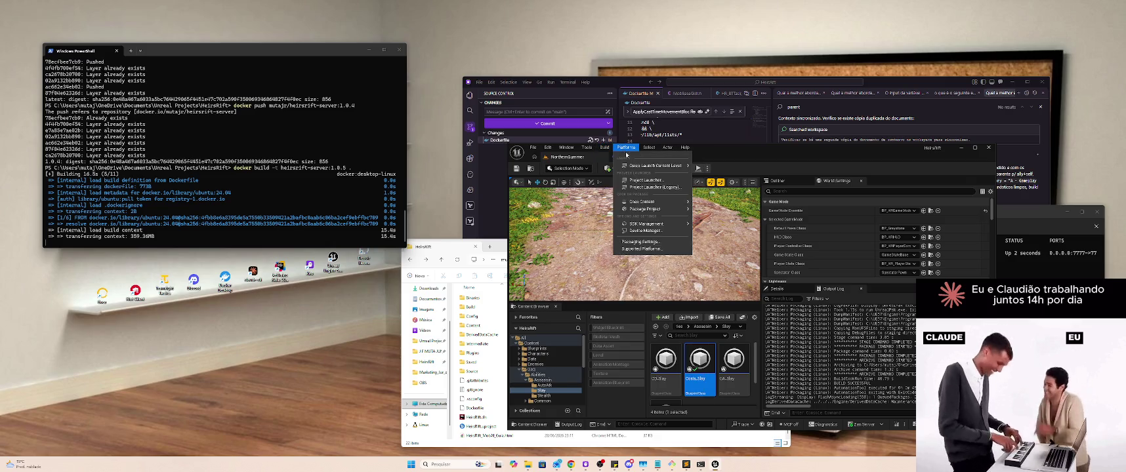
{"action": "mouse_move", "coordinate": [656, 209]}
{"action": "left_click", "coordinate": [710, 222]}
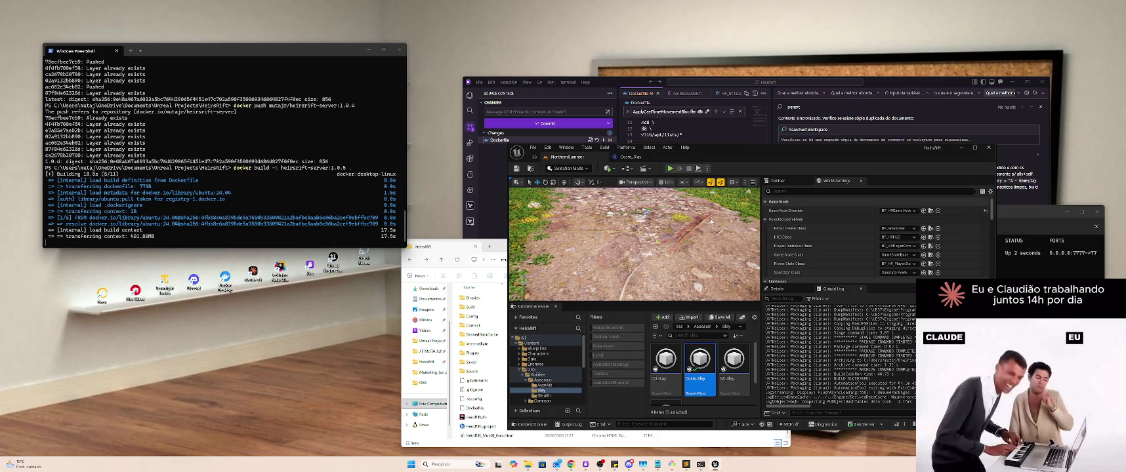
{"action": "left_click", "coordinate": [829, 369]}
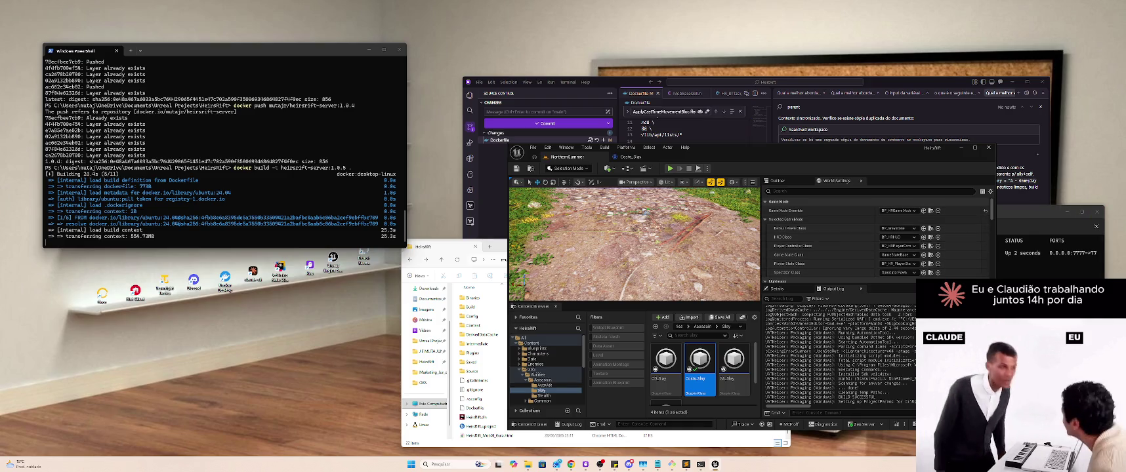
{"action": "key", "text": "super+d"}
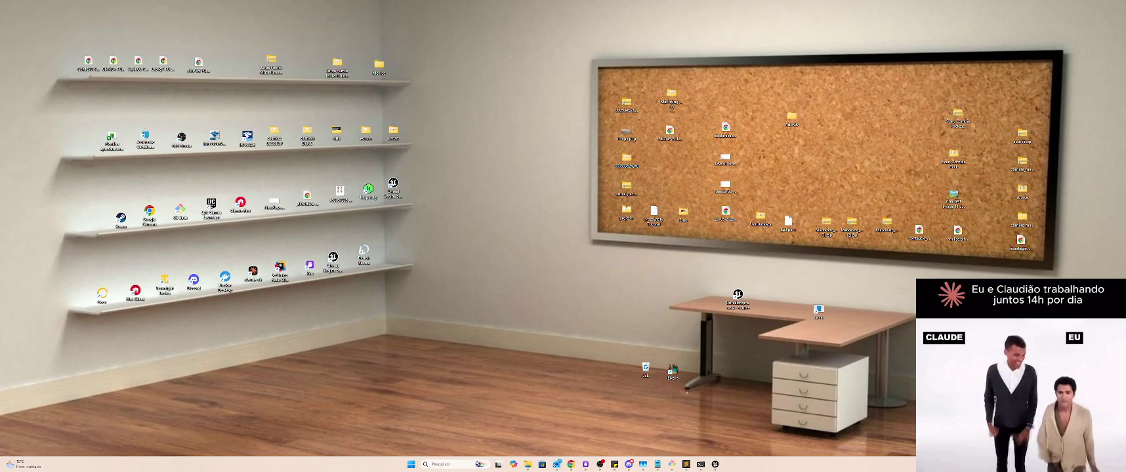
Step: Remove all containers and images on the server with docker rm -f and docker rmi -f
{"action": "key", "text": "super+d"}
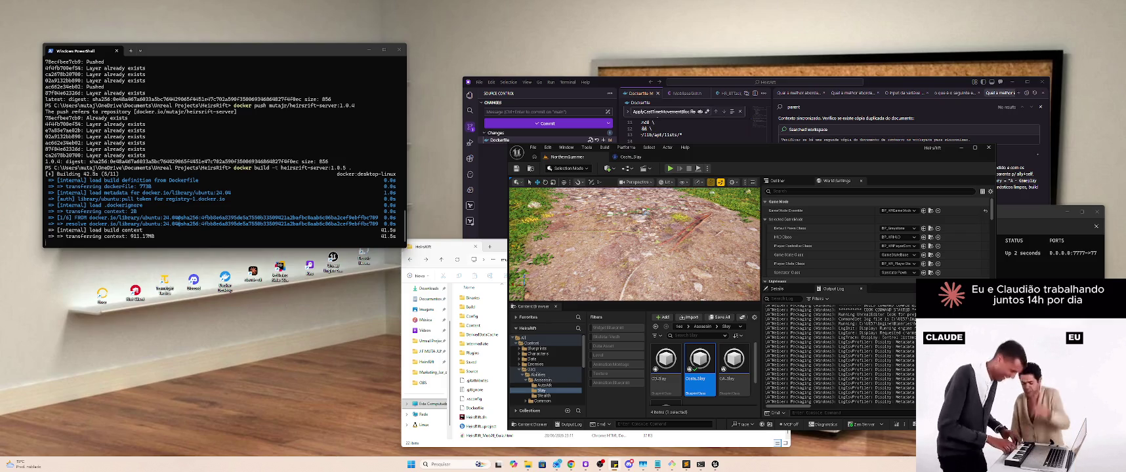
{"action": "key", "text": "alt+Tab"}
{"action": "type", "text": "docker rm -f $(docker ps -aq)"}
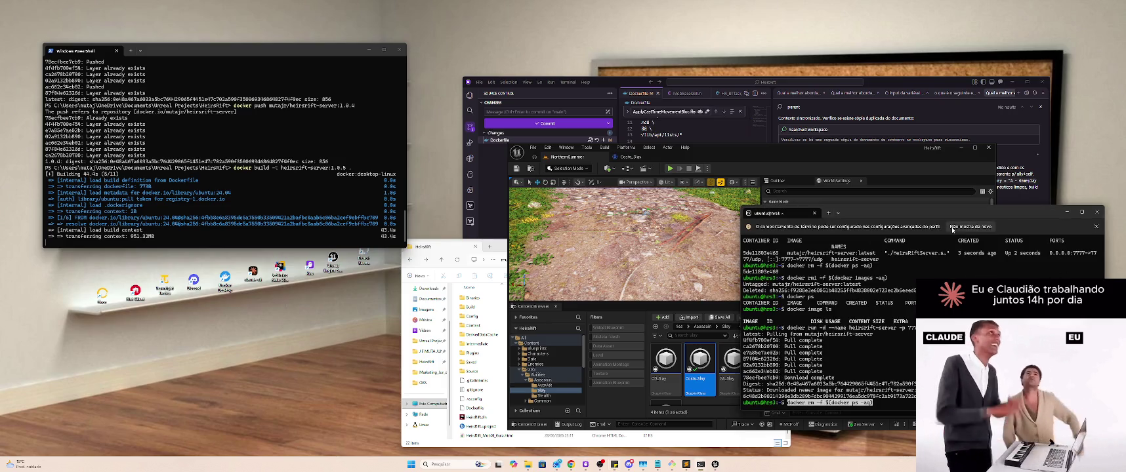
{"action": "key", "text": "Return"}
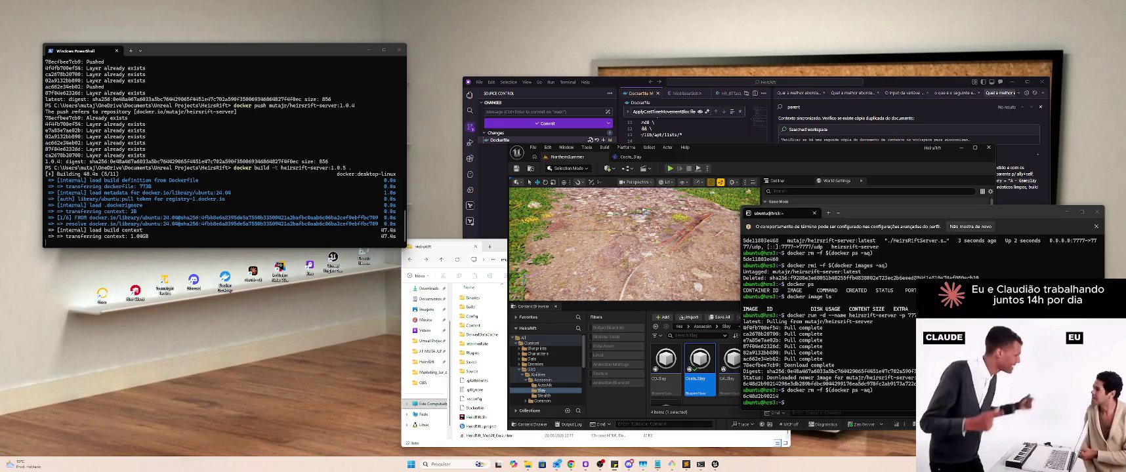
{"action": "key", "text": "ctrl+v"}
{"action": "key", "text": "Return"}
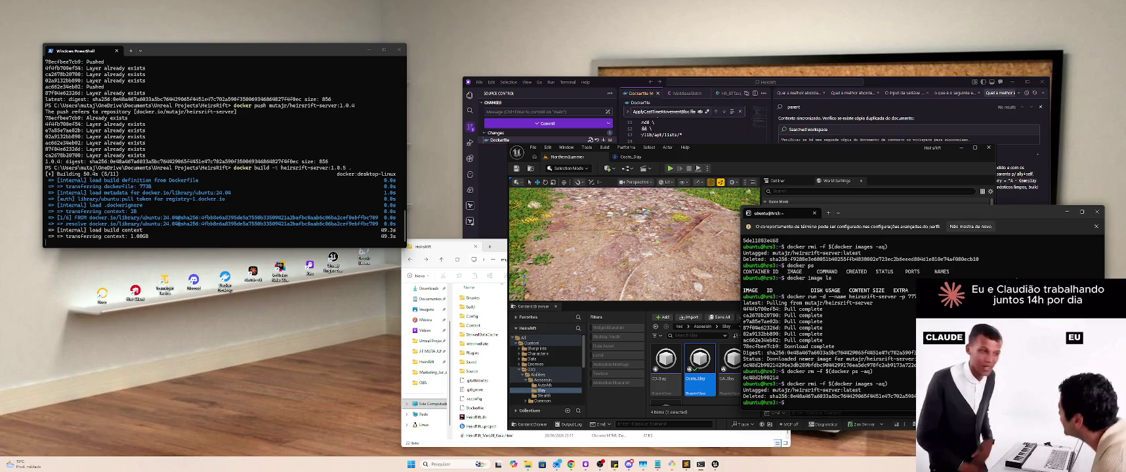
Step: Confirm no images or containers remain, then paste the heirsrift-server docker run command
{"action": "key", "text": "ctrl+v"}
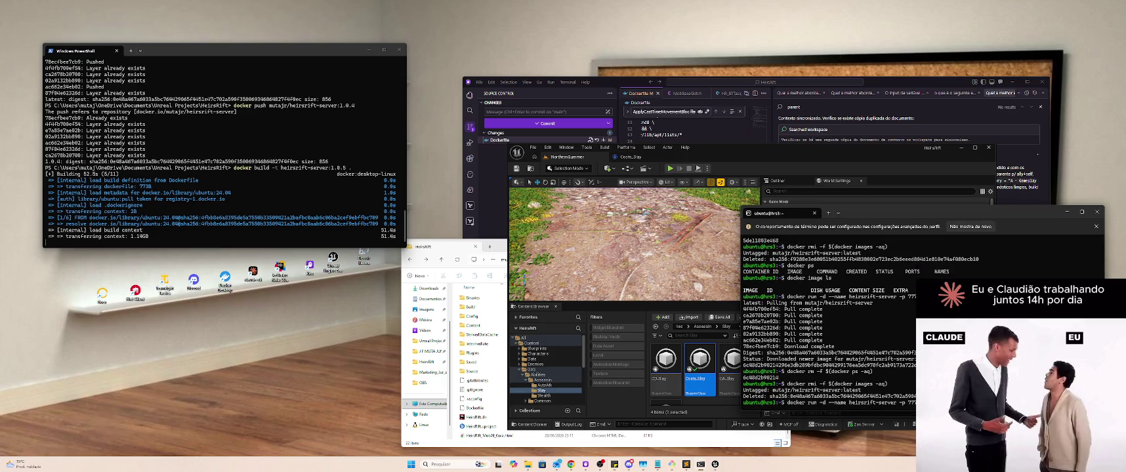
{"action": "key", "text": "Up"}
{"action": "key", "text": "Up"}
{"action": "key", "text": "Up"}
{"action": "key", "text": "Return"}
{"action": "key", "text": "Up"}
{"action": "key", "text": "Up"}
{"action": "key", "text": "Up"}
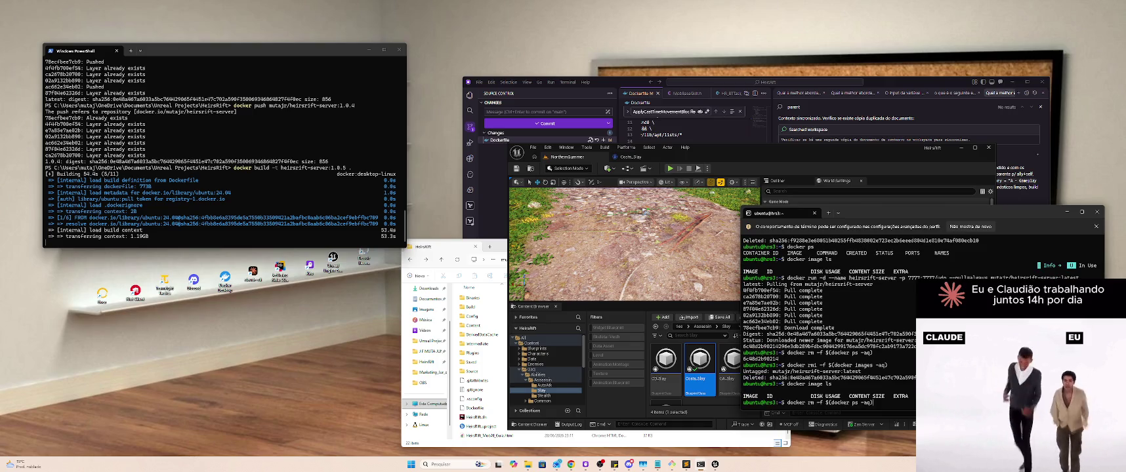
{"action": "key", "text": "Up"}
{"action": "key", "text": "Up"}
{"action": "key", "text": "Up"}
{"action": "key", "text": "Return"}
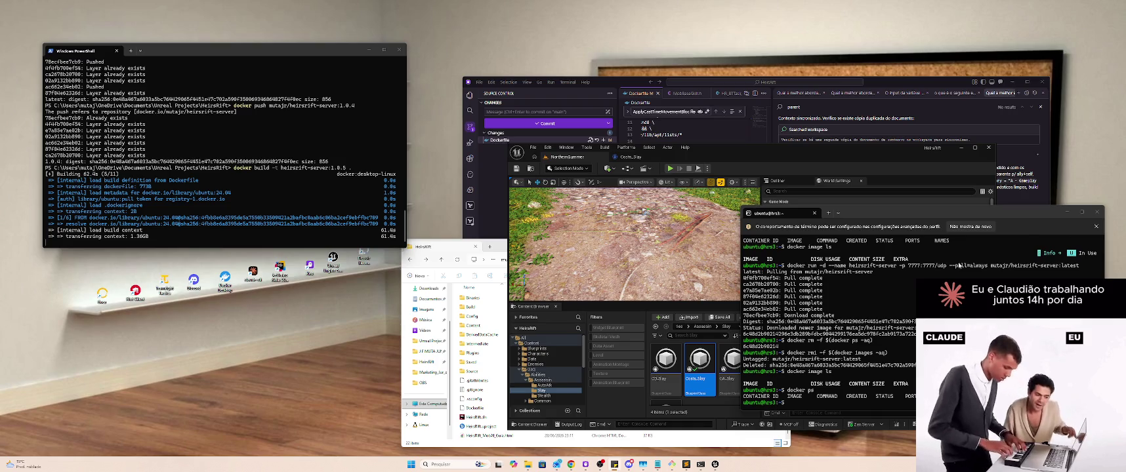
{"action": "key", "text": "ctrl+shift+v"}
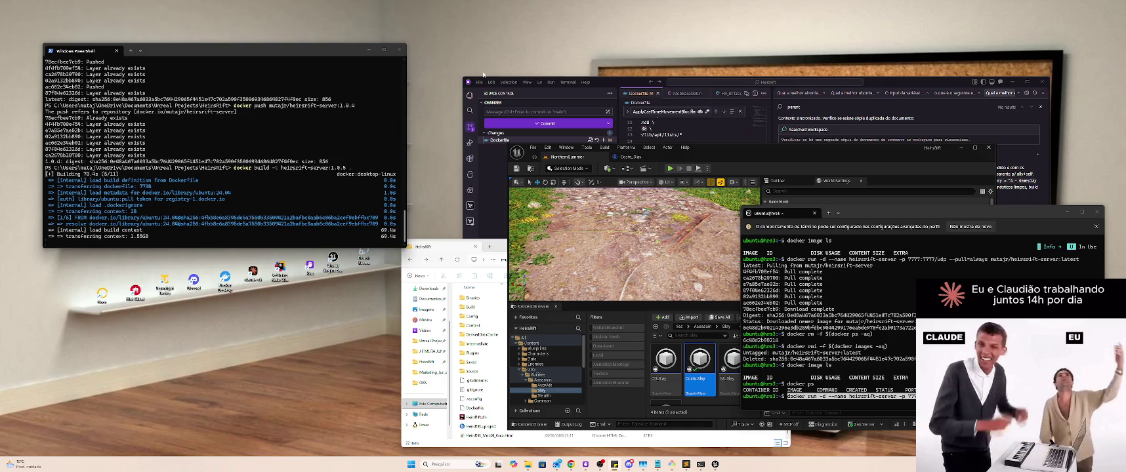
Step: Wait for the heirsrift-server:1.0.5 build to reach exporting layers while Unreal Editor is in front
{"action": "left_click", "coordinate": [787, 182]}
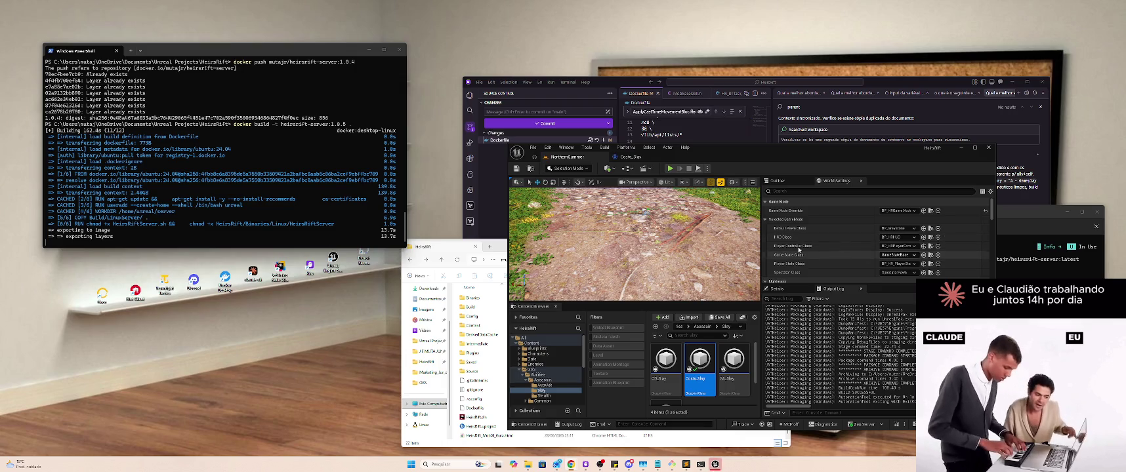
{"action": "left_click", "coordinate": [627, 147]}
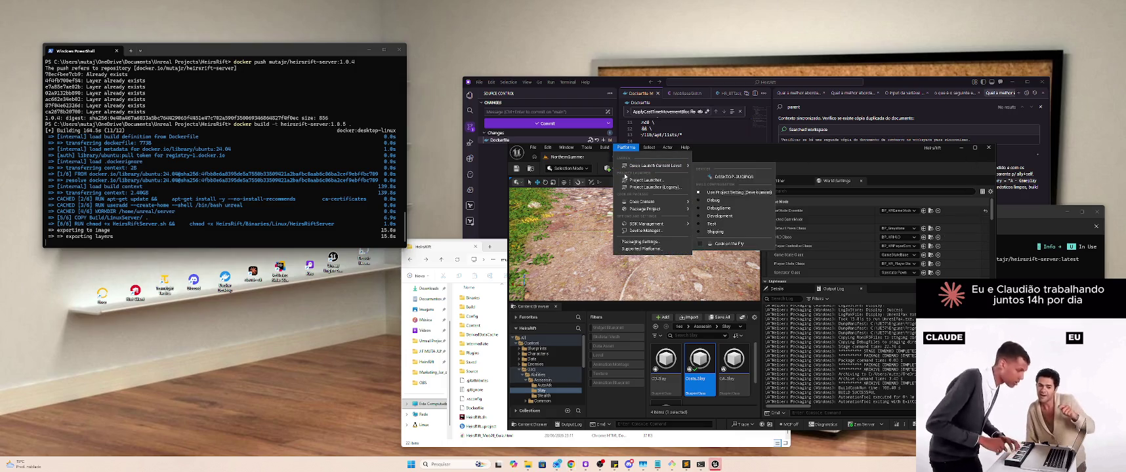
Step: Minimize Unreal Editor and tag heirsrift-server:1.0.5 as 1.0.5 in the Docker Hub repository
{"action": "mouse_move", "coordinate": [649, 210]}
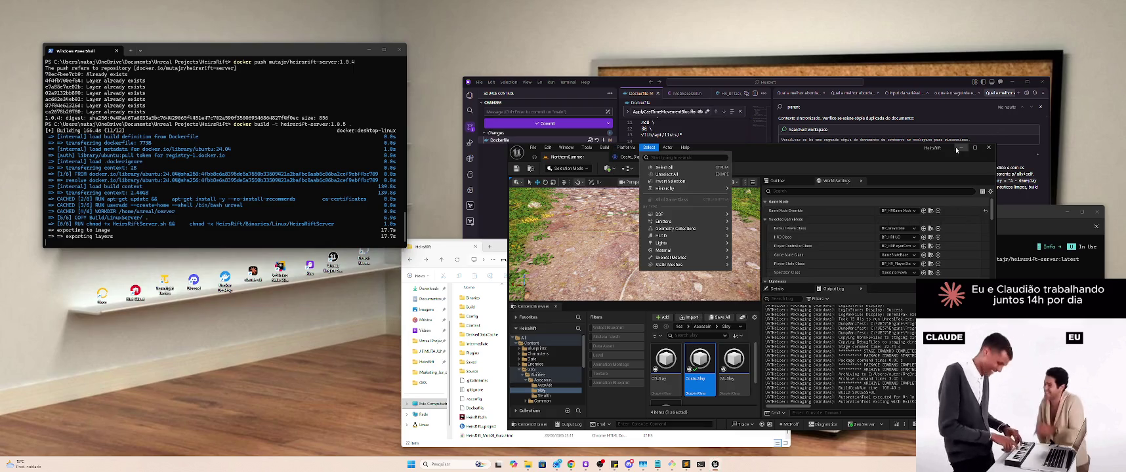
{"action": "left_click", "coordinate": [961, 147]}
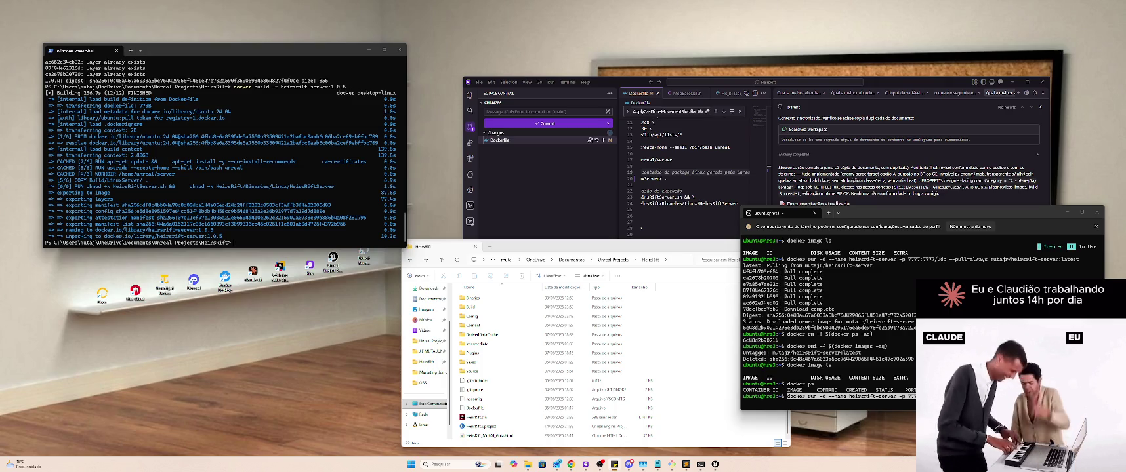
{"action": "type", "text": "docker tag heirsrift-server:1.0.5 mutajr/heirsrift-server:1.0.5"}
{"action": "key", "text": "Return"}
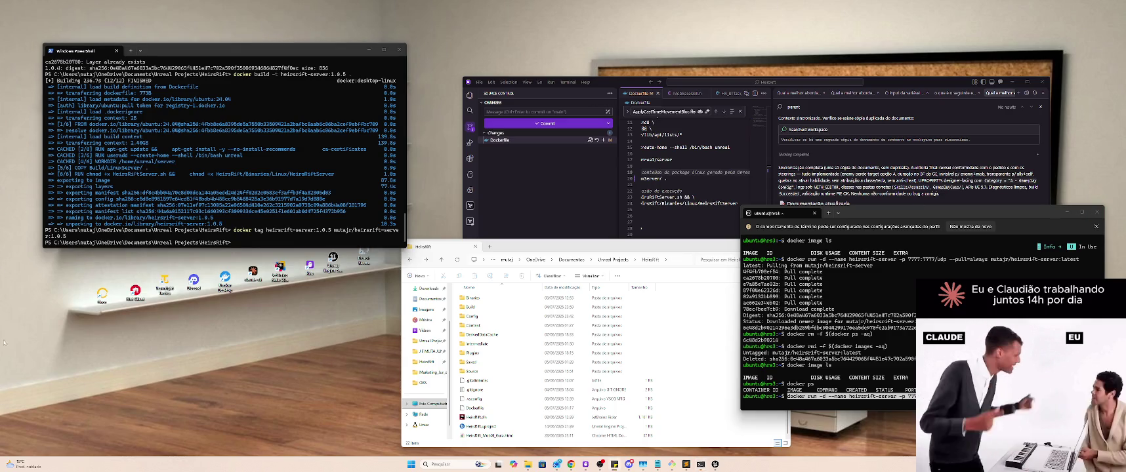
Step: Tag the 1.0.5 image as latest in the Docker Hub repository and push the latest tag
{"action": "type", "text": "docker tag heirsrift-server:1.0.5 mutajr/heirsrift-server:latest"}
{"action": "key", "text": "Return"}
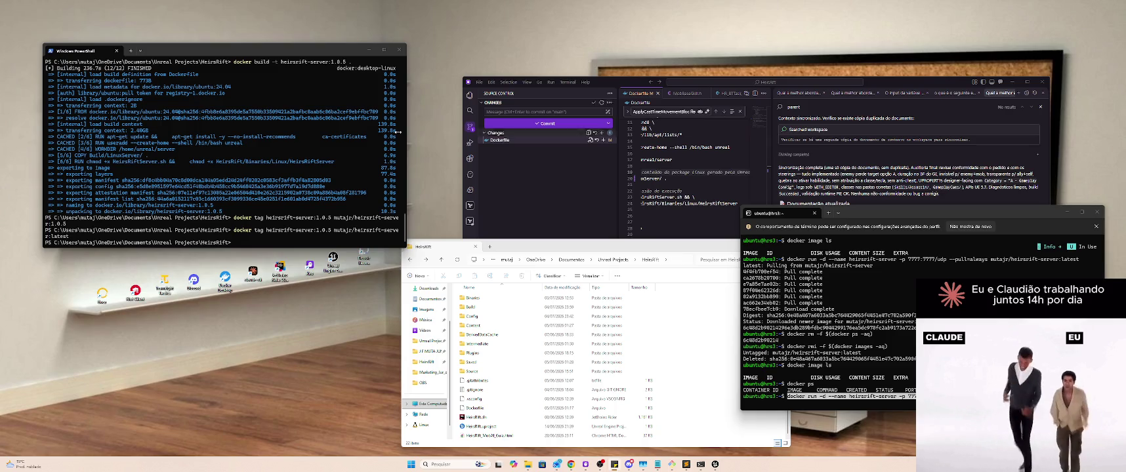
{"action": "type", "text": "docker push mutajr/heirsrift-server:latest"}
{"action": "key", "text": "Return"}
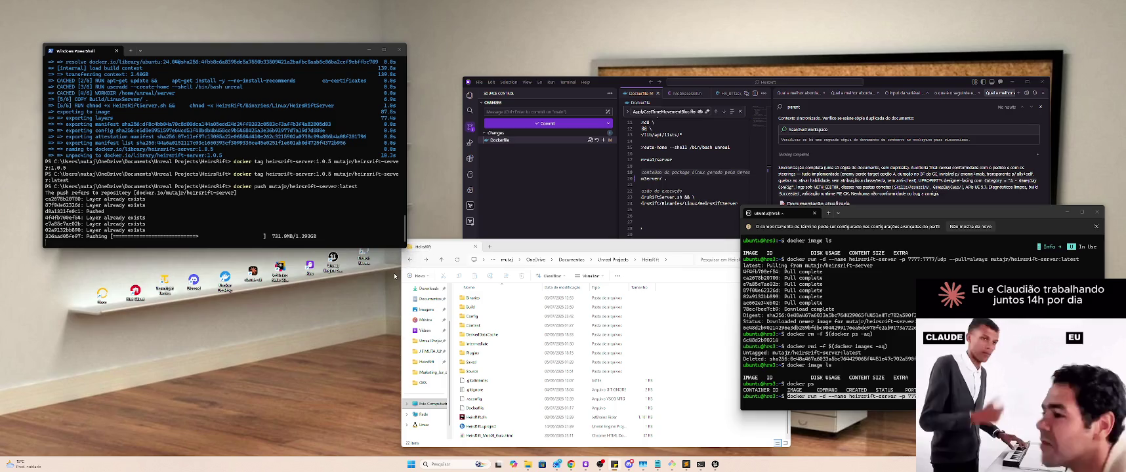
Step: Submit the container run command on the server and push the 1.0.5 image to Docker Hub
{"action": "key", "text": "Return"}
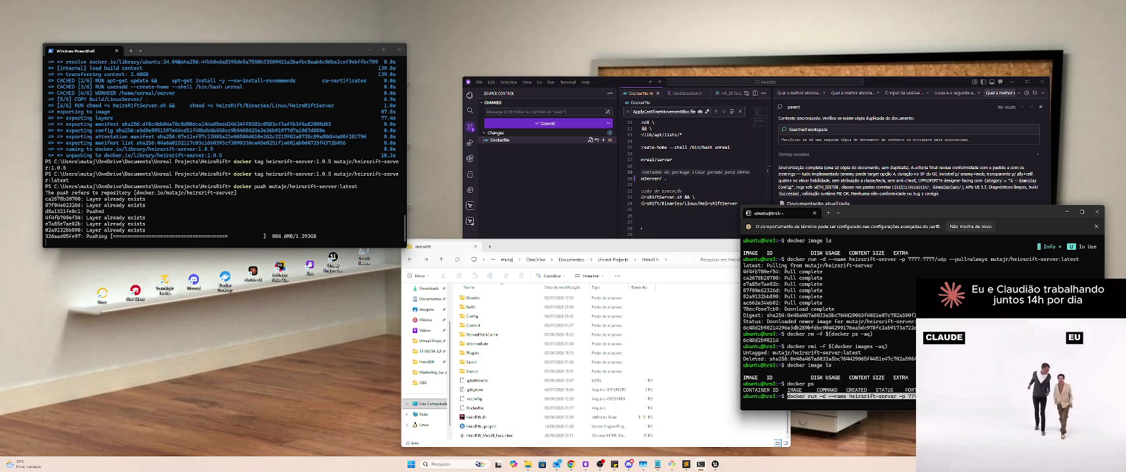
{"action": "key", "text": "Return"}
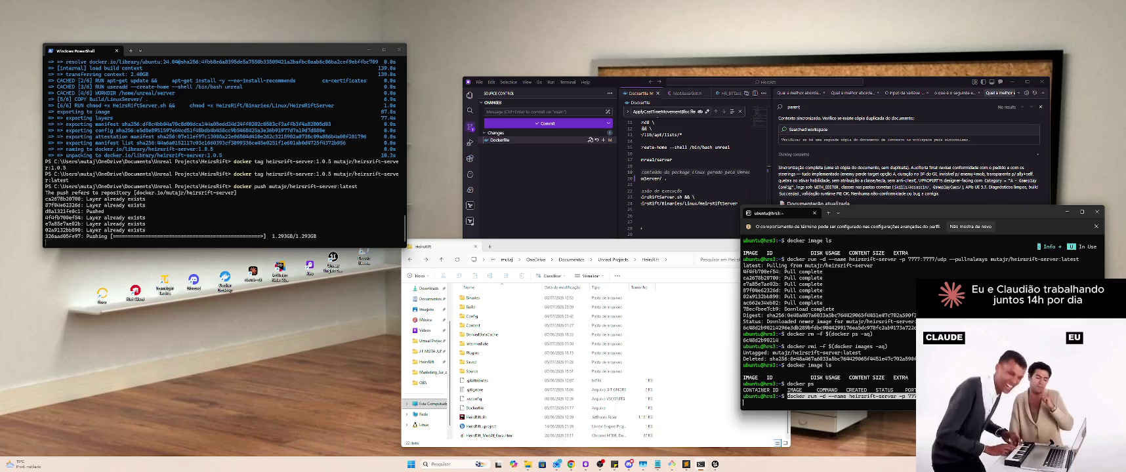
{"action": "key", "text": "Return"}
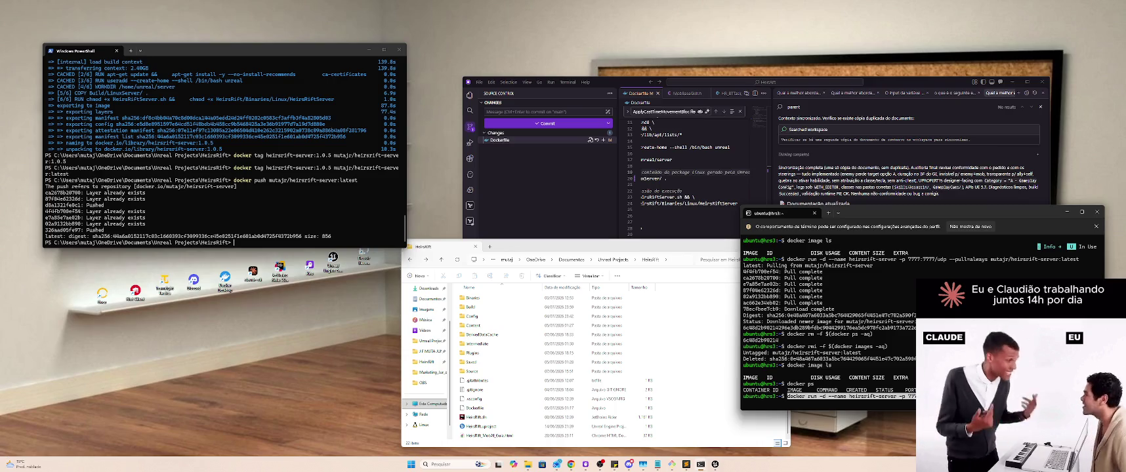
{"action": "right_click", "coordinate": [297, 186]}
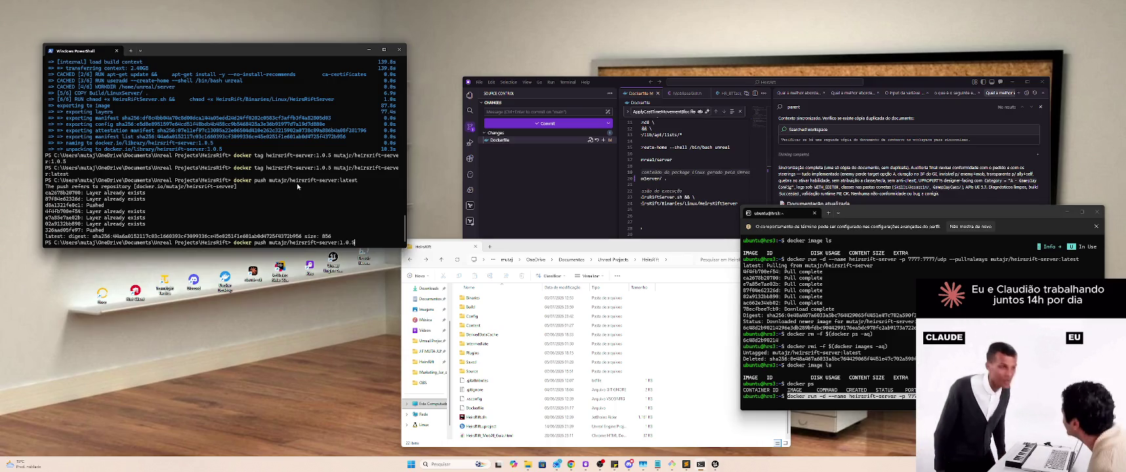
{"action": "key", "text": "Return"}
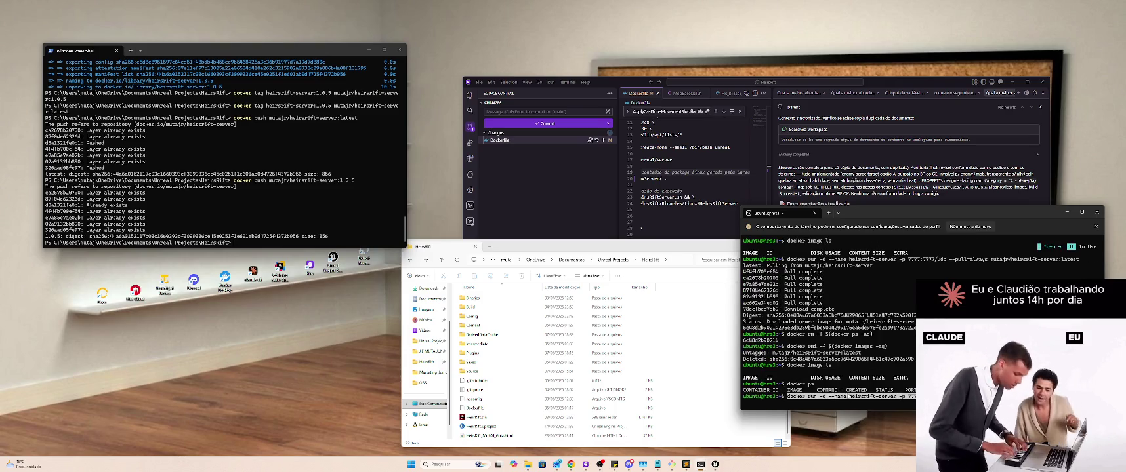
Step: Rerun the heirsrift-server docker run command with --pull=always to fetch the new image
{"action": "key", "text": "Return"}
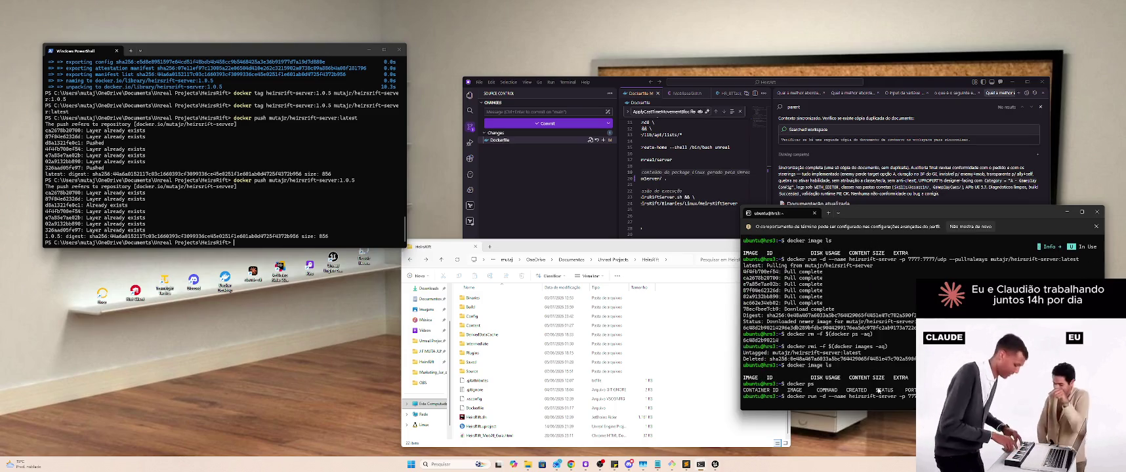
{"action": "key", "text": "Left"}
{"action": "key", "text": "Right"}
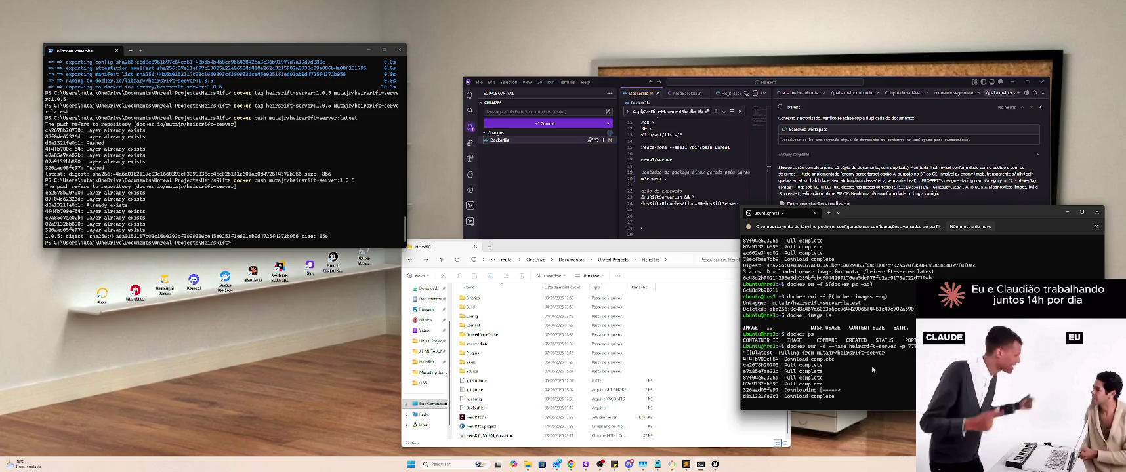
Step: Open the Build folder in File Explorer and launch the HeirsRiftClient.exe shortcut
{"action": "left_click", "coordinate": [674, 383]}
{"action": "scroll", "coordinate": [487, 346], "scroll_direction": "up", "scroll_amount": 1}
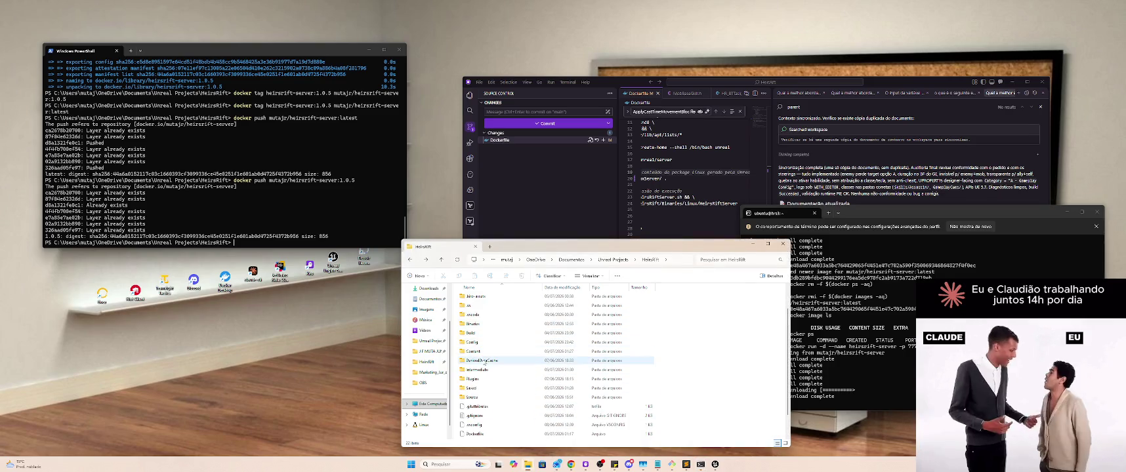
{"action": "left_click", "coordinate": [486, 336]}
{"action": "double_click", "coordinate": [486, 335]}
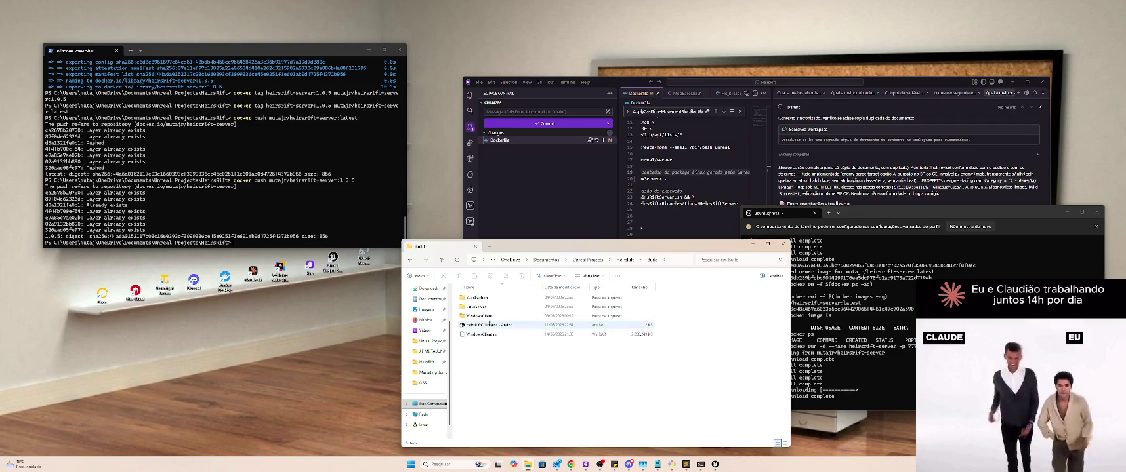
{"action": "left_click", "coordinate": [491, 326]}
{"action": "key", "text": "Return"}
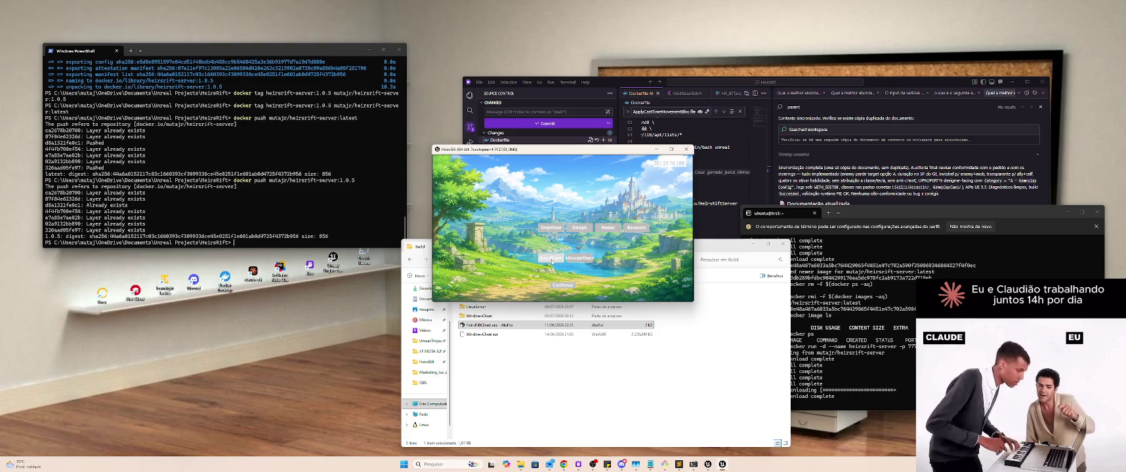
Step: Move the HeirsRift game window to the lower-left corner and hide the Build folder window
{"action": "mouse_move", "coordinate": [633, 152]}
{"action": "left_mouse_down"}
{"action": "mouse_move", "coordinate": [401, 215]}
{"action": "mouse_move", "coordinate": [321, 274]}
{"action": "left_mouse_up"}
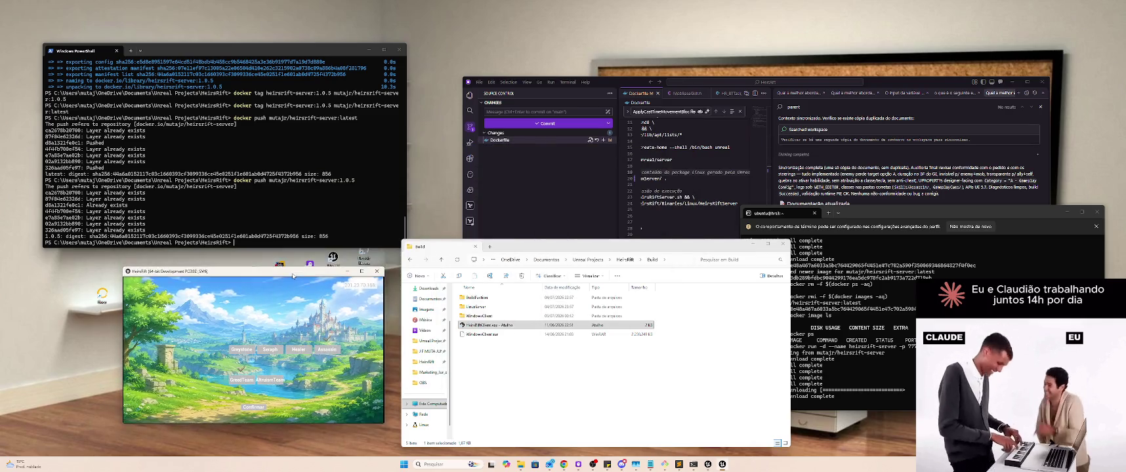
{"action": "left_click", "coordinate": [765, 240]}
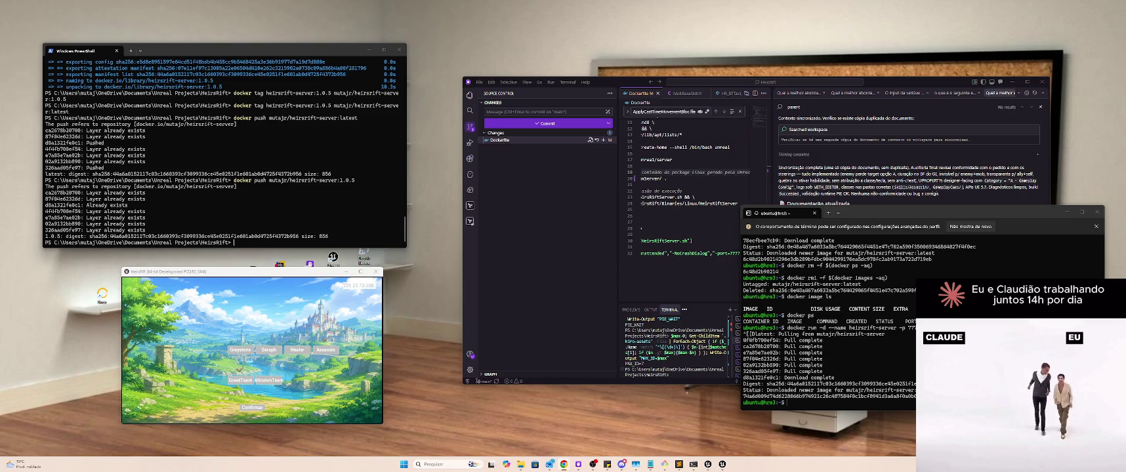
Step: Run docker logs -f heirsrift, then correct it to follow the heirsrift-server container logs
{"action": "left_click", "coordinate": [1030, 214]}
{"action": "type", "text": "docker logs -f heirsrift"}
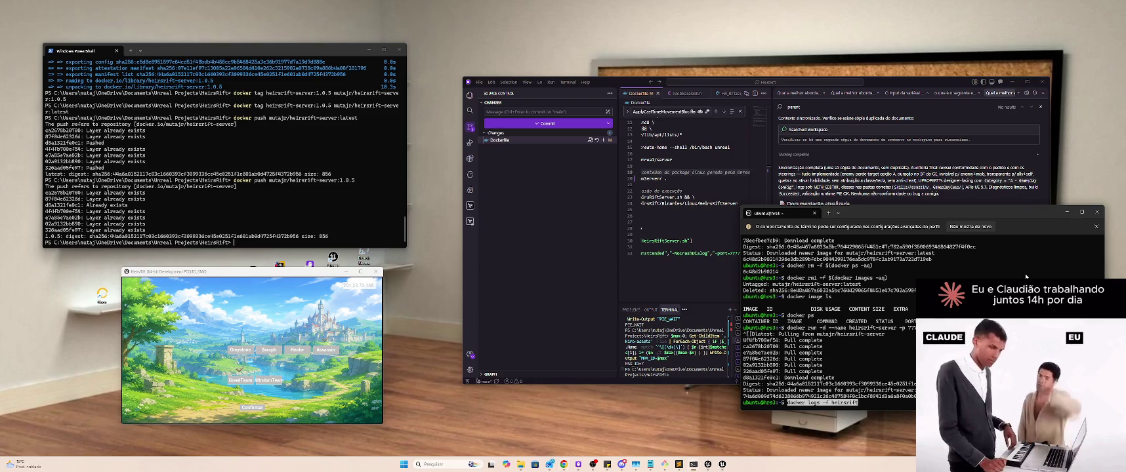
{"action": "key", "text": "Return"}
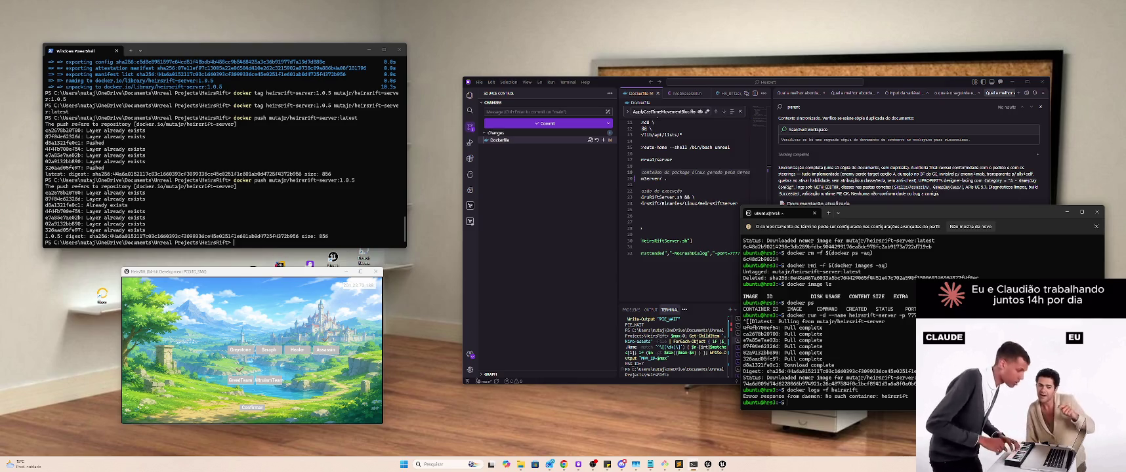
{"action": "key", "text": "Up"}
{"action": "type", "text": "-server"}
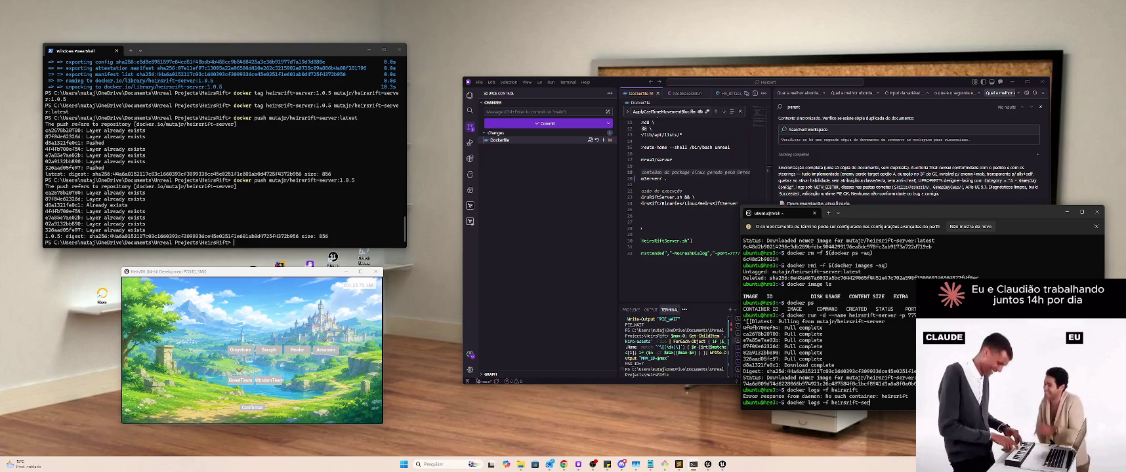
{"action": "key", "text": "Return"}
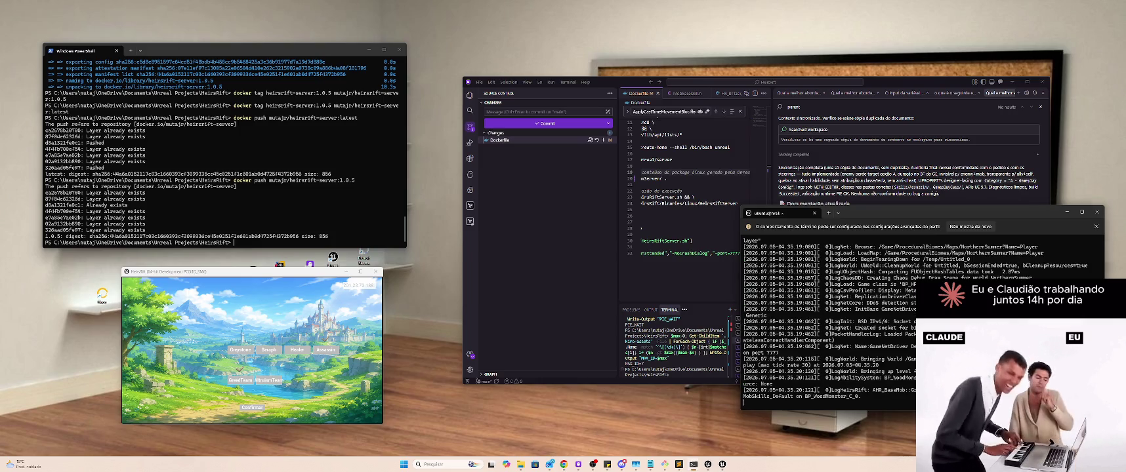
Step: Bring the Build folder window back to the front
{"action": "key", "text": "alt+Tab"}
{"action": "key", "text": "alt+Tab"}
{"action": "key", "text": "alt+Tab"}
{"action": "key", "text": "alt+Tab"}
{"action": "key", "text": "alt+Tab"}
{"action": "key", "text": "Escape"}
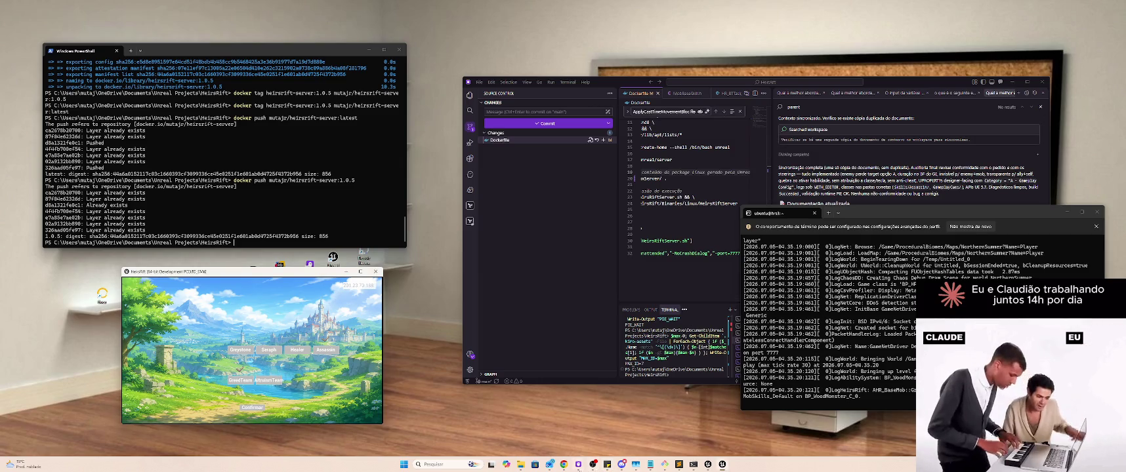
{"action": "left_click", "coordinate": [521, 465]}
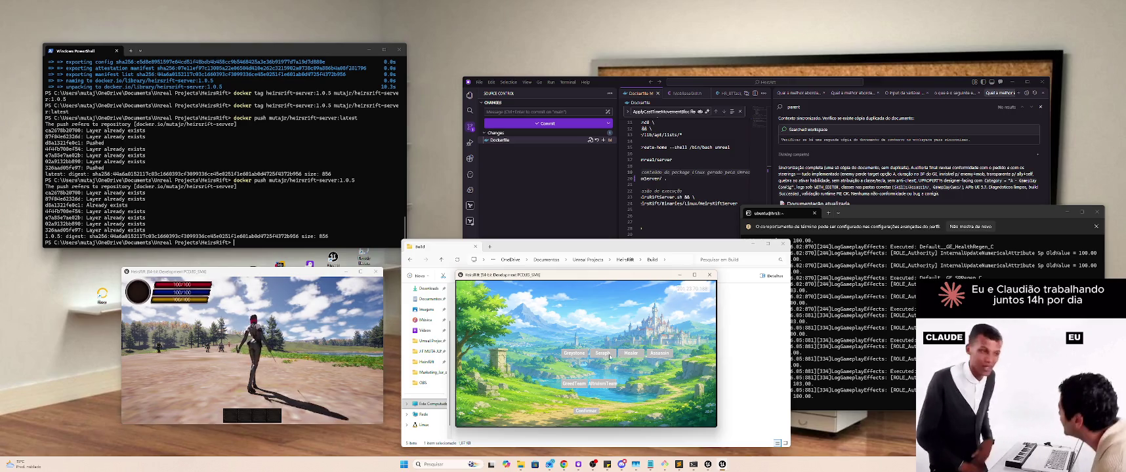
Step: Put the second client on AltruismTeam, target the other armoured character and cast ability 2 at it
{"action": "left_click", "coordinate": [603, 384]}
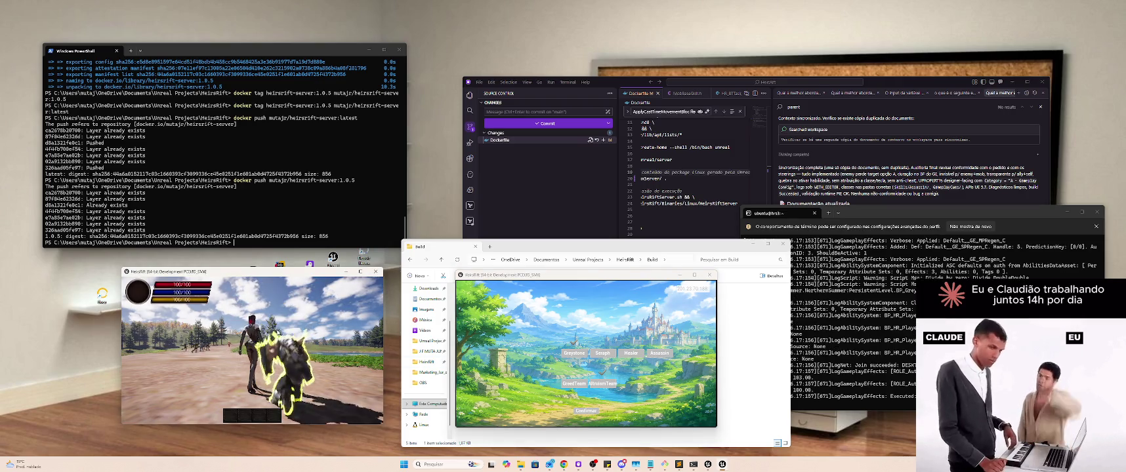
{"action": "left_click", "coordinate": [290, 353]}
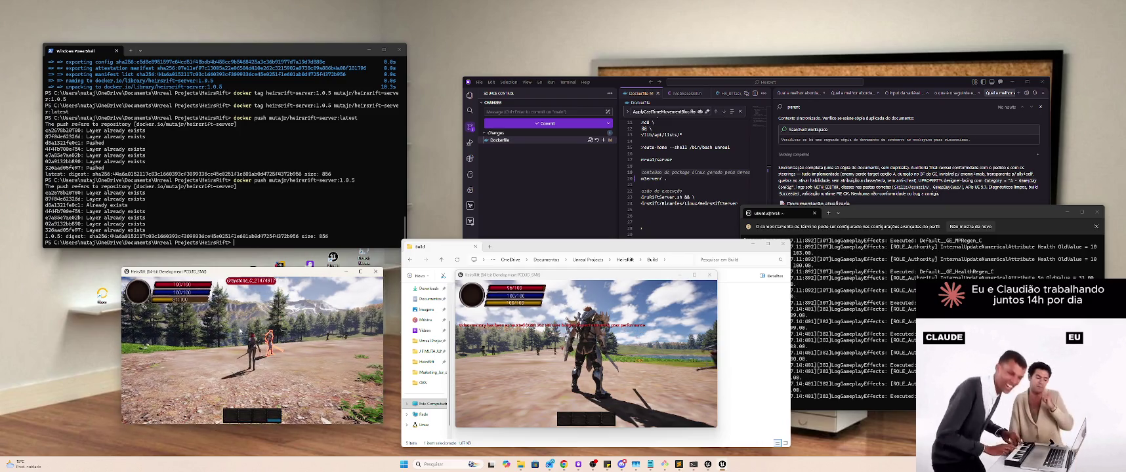
{"action": "key", "text": "2"}
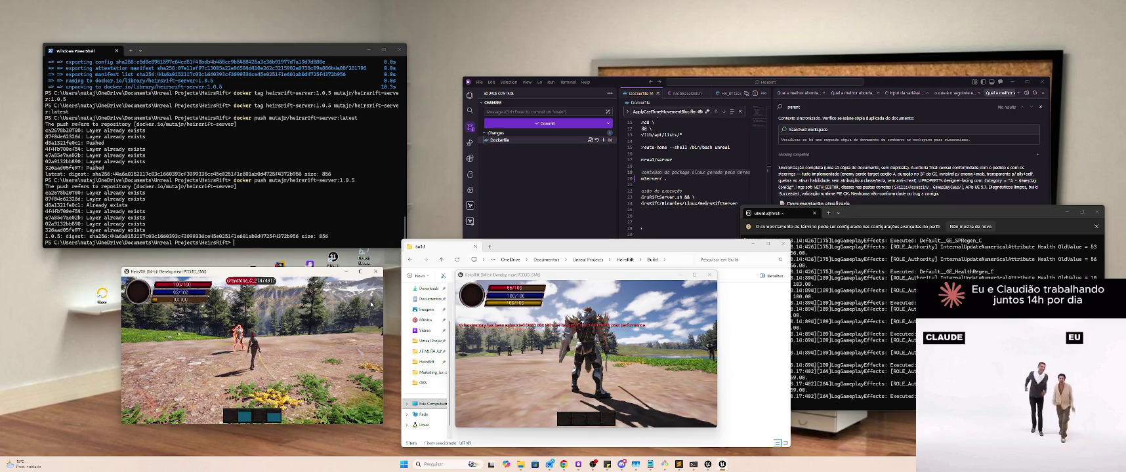
Step: Close both game clients and stop following the server logs in the terminal
{"action": "left_click", "coordinate": [376, 272]}
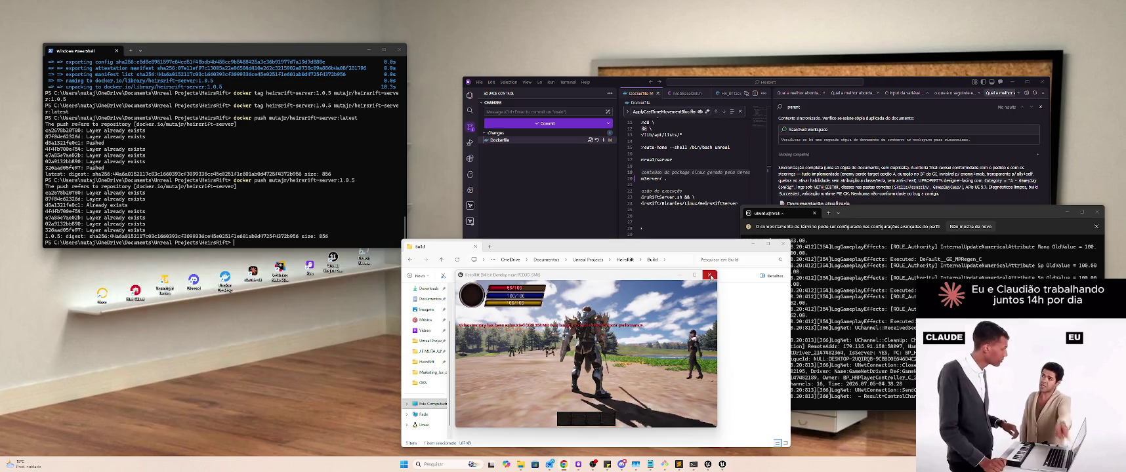
{"action": "left_click", "coordinate": [709, 275]}
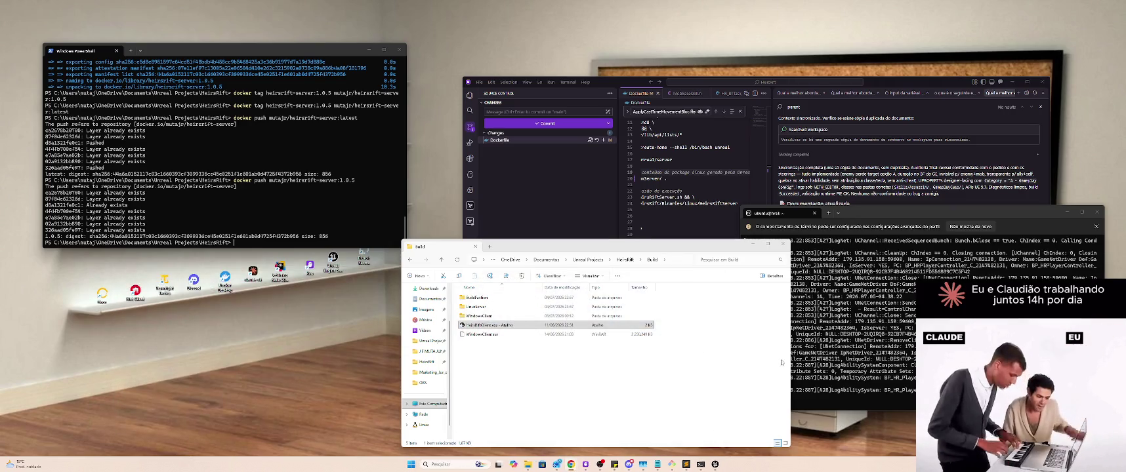
{"action": "left_click", "coordinate": [887, 352]}
{"action": "key", "text": "ctrl+c"}
{"action": "key", "text": "Up"}
{"action": "key", "text": "Down"}
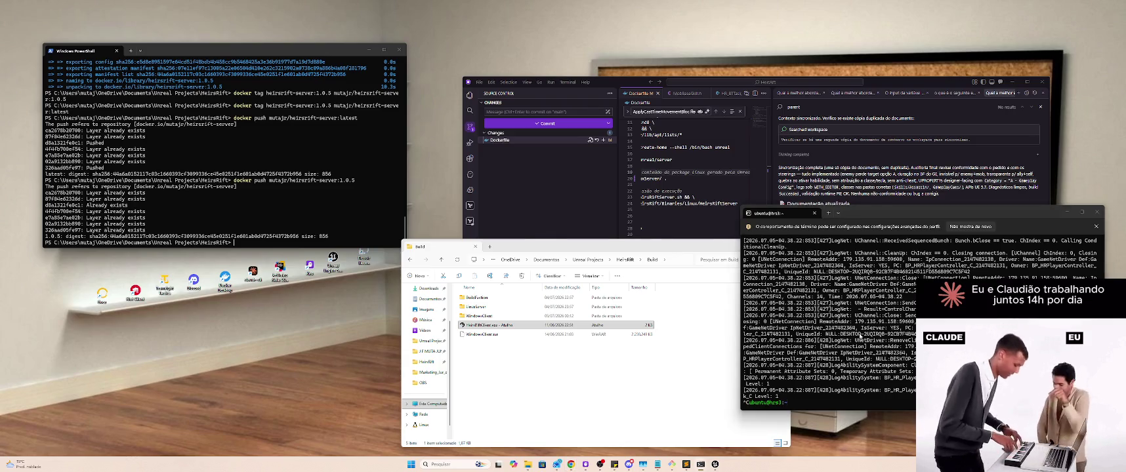
{"action": "key", "text": "alt+Tab"}
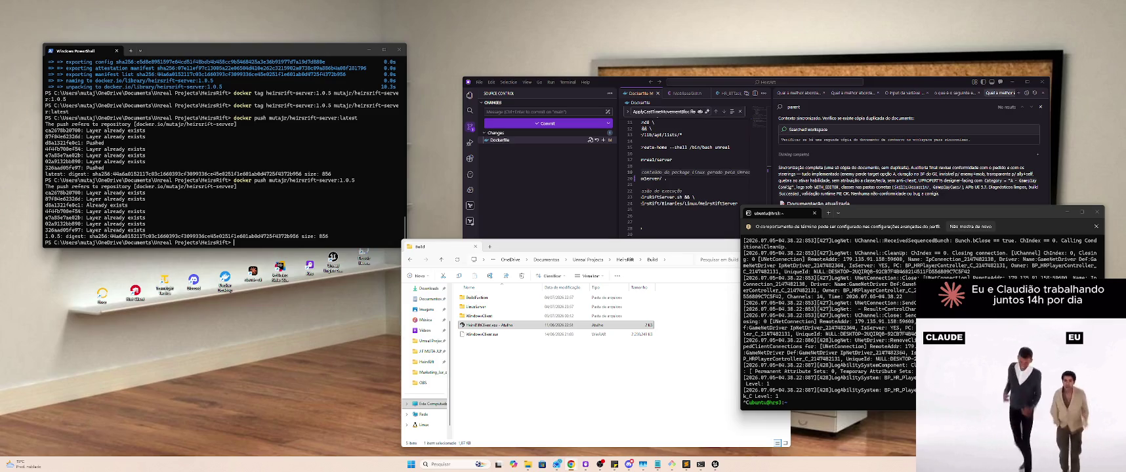
Step: Open the Build folder and delete the old WindowsClient.rar archive
{"action": "left_click", "coordinate": [441, 260]}
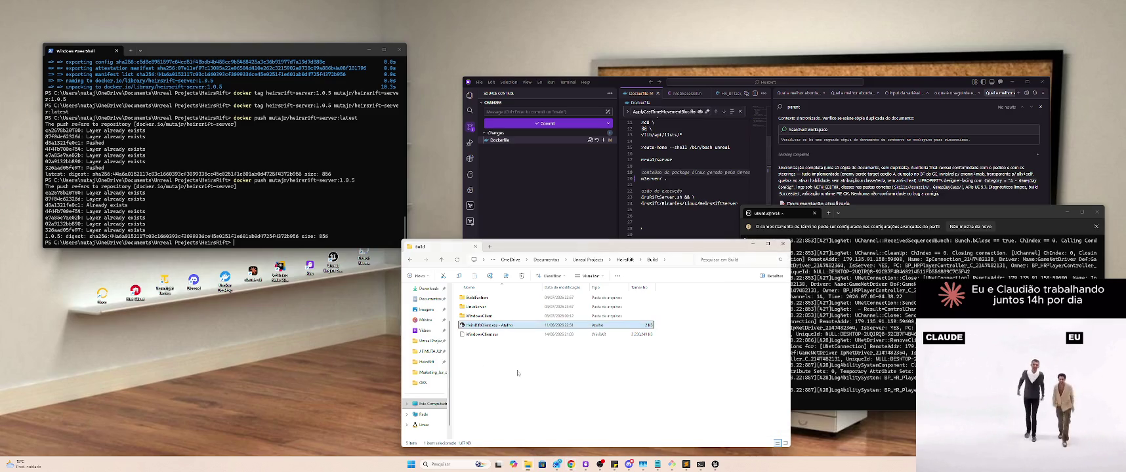
{"action": "left_click", "coordinate": [522, 362]}
{"action": "double_click", "coordinate": [523, 361]}
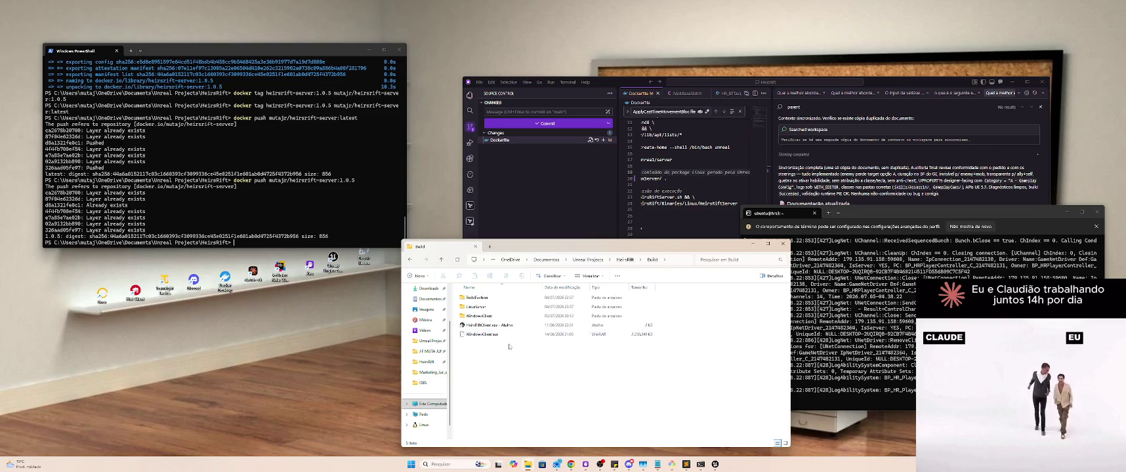
{"action": "left_click", "coordinate": [490, 317]}
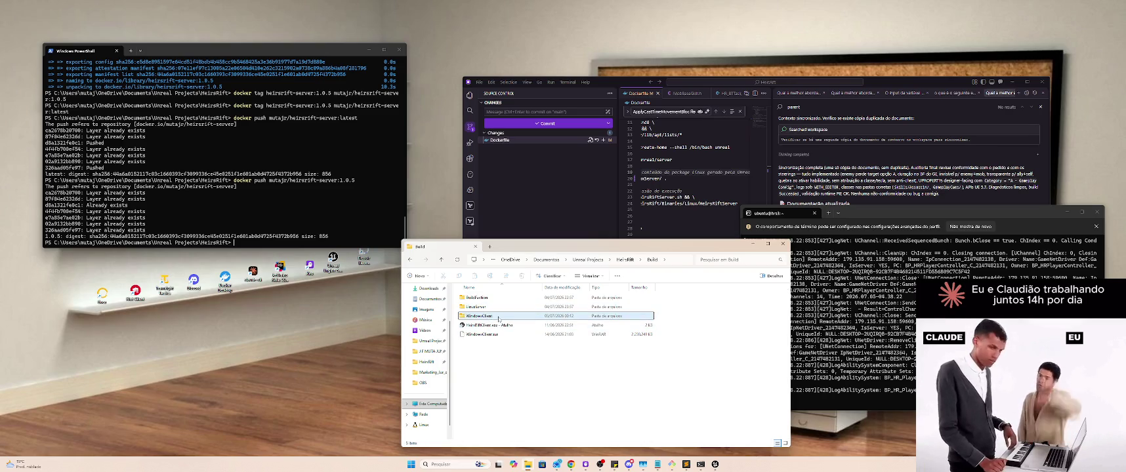
{"action": "left_click", "coordinate": [489, 335]}
{"action": "key", "text": "Delete"}
Step: Choose Add to archive for the WindowsClient folder
{"action": "left_click", "coordinate": [486, 317]}
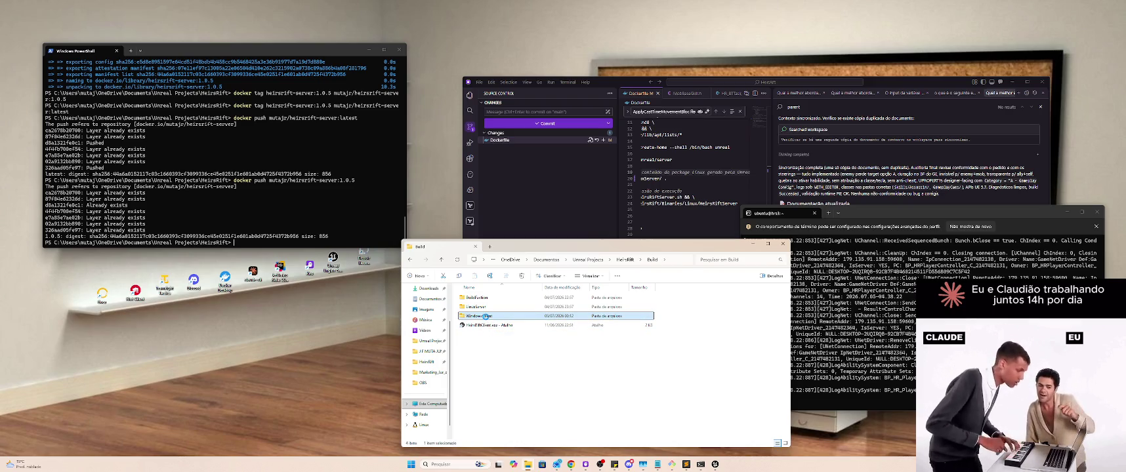
{"action": "right_click", "coordinate": [486, 316]}
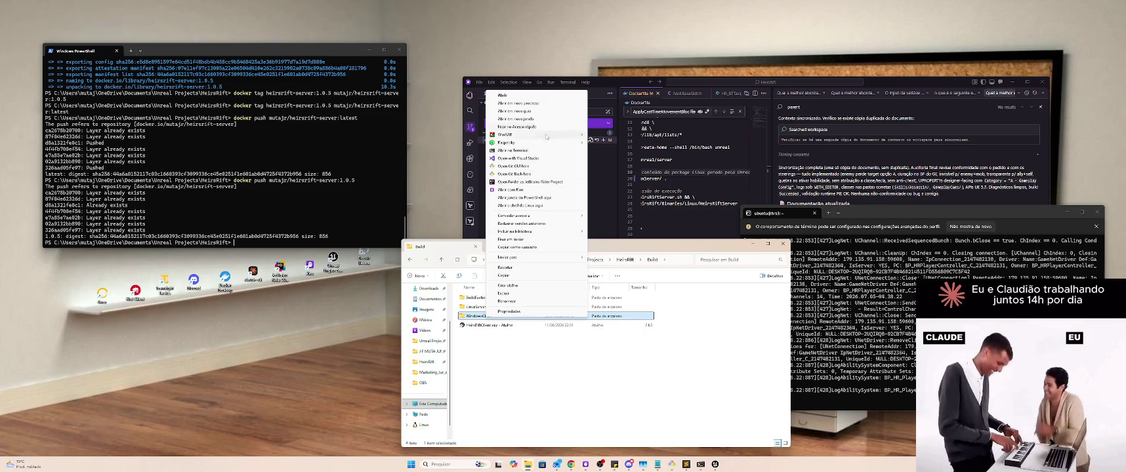
{"action": "mouse_move", "coordinate": [553, 143]}
{"action": "left_click", "coordinate": [682, 135]}
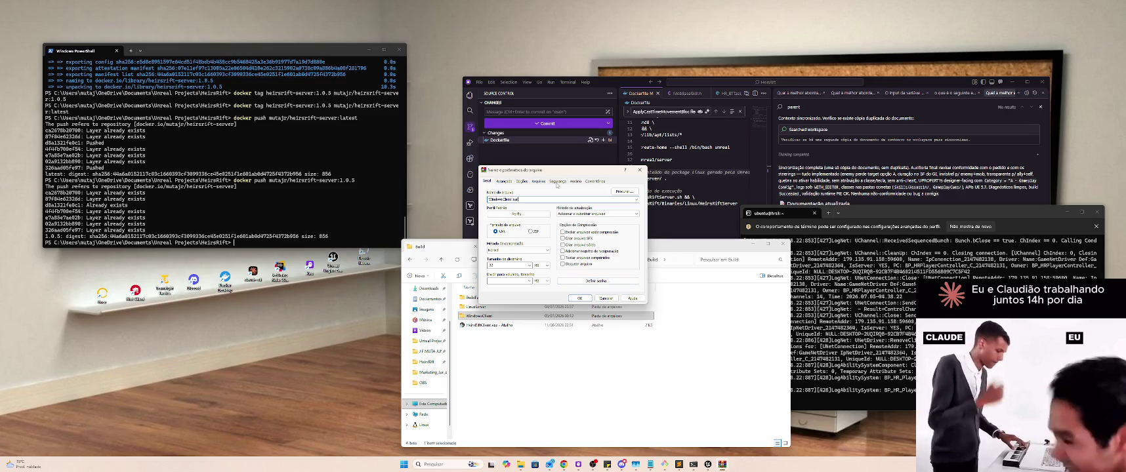
Step: Compress WindowsClient in ZIP format to WindowsClient.zip, then return to the Build folder
{"action": "left_click", "coordinate": [533, 232]}
{"action": "left_click", "coordinate": [584, 299]}
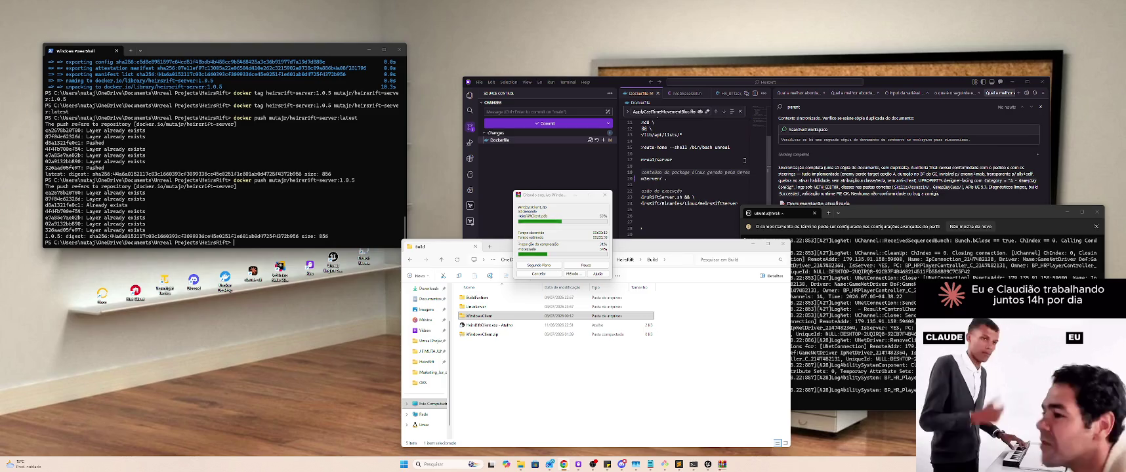
{"action": "left_click", "coordinate": [742, 355]}
{"action": "left_click", "coordinate": [742, 355]}
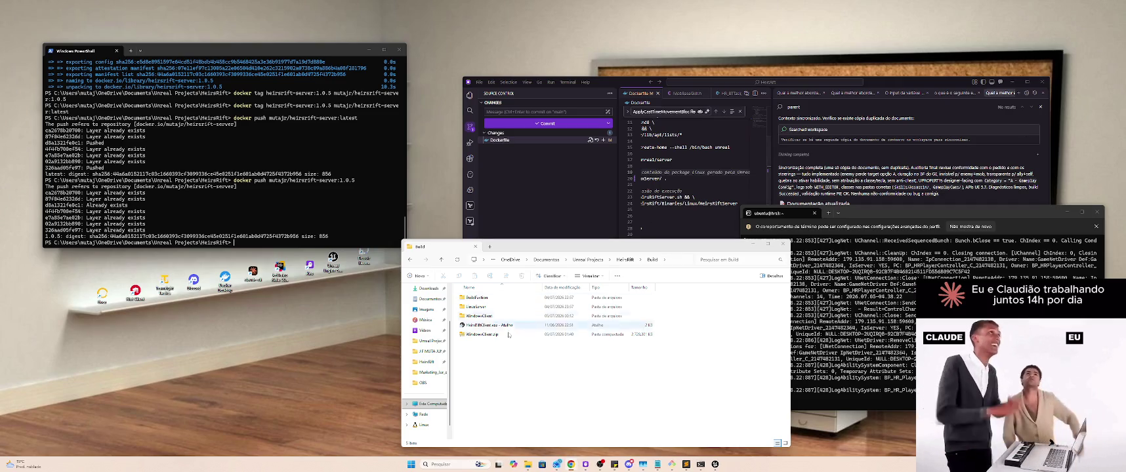
Step: Select the new WindowsClient.zip, glance at the server terminal, then move Explorer up to HeirsRift
{"action": "left_click", "coordinate": [486, 335]}
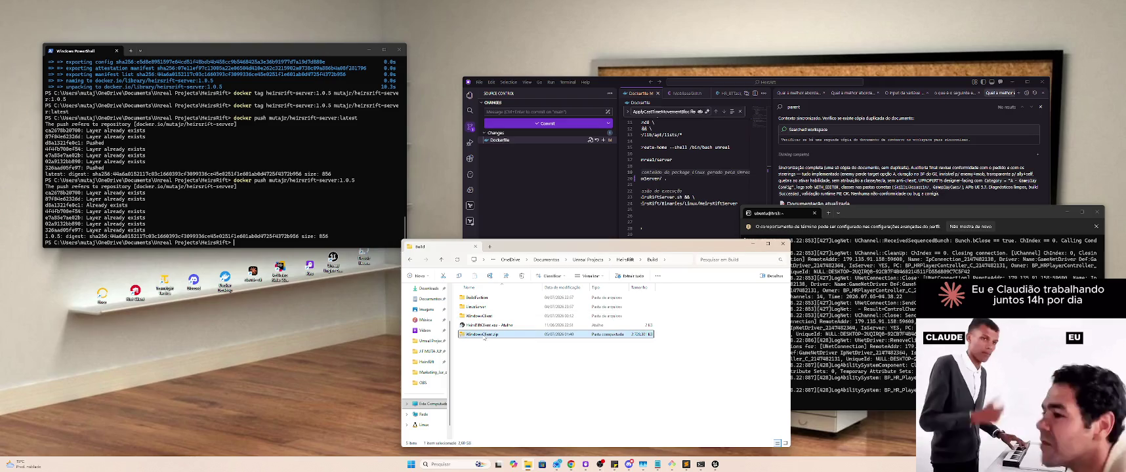
{"action": "key", "text": "alt+Tab"}
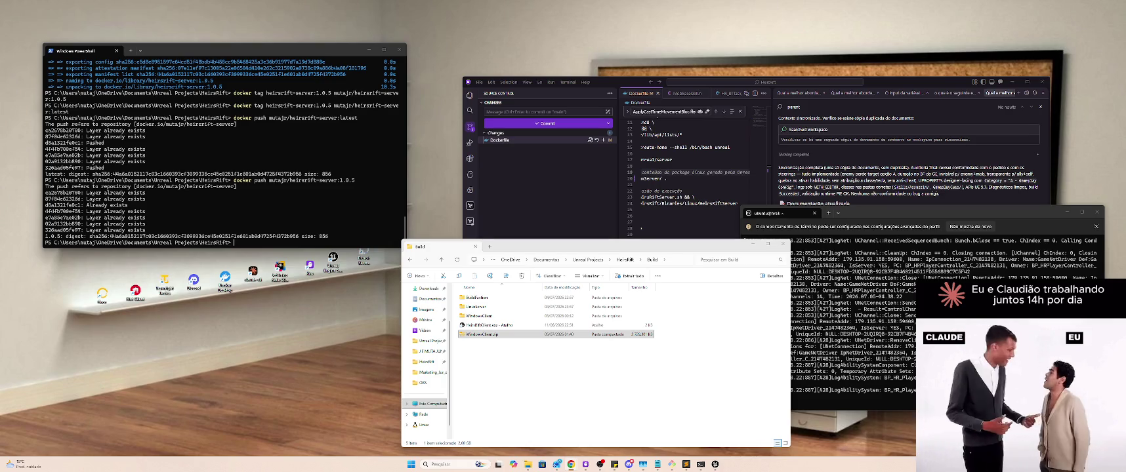
{"action": "left_click", "coordinate": [905, 247]}
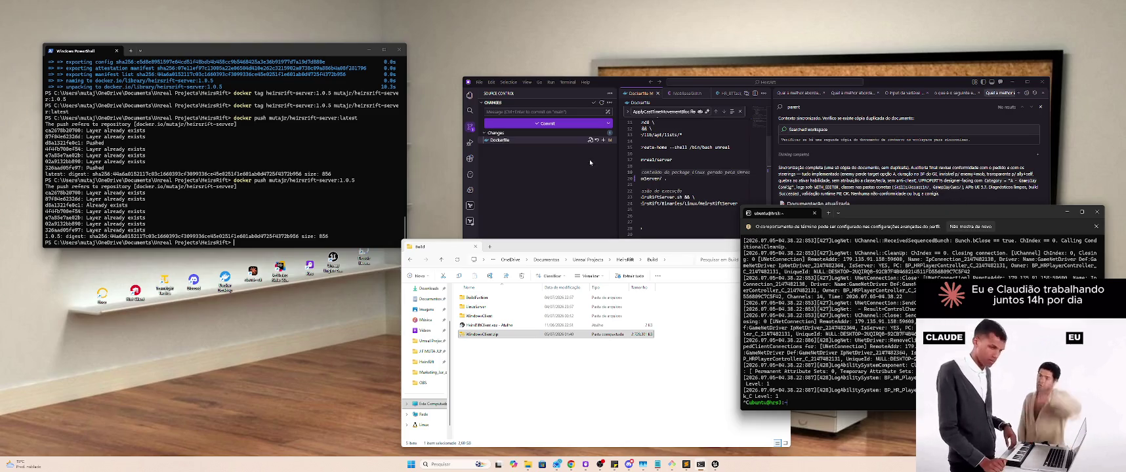
{"action": "left_click", "coordinate": [549, 369]}
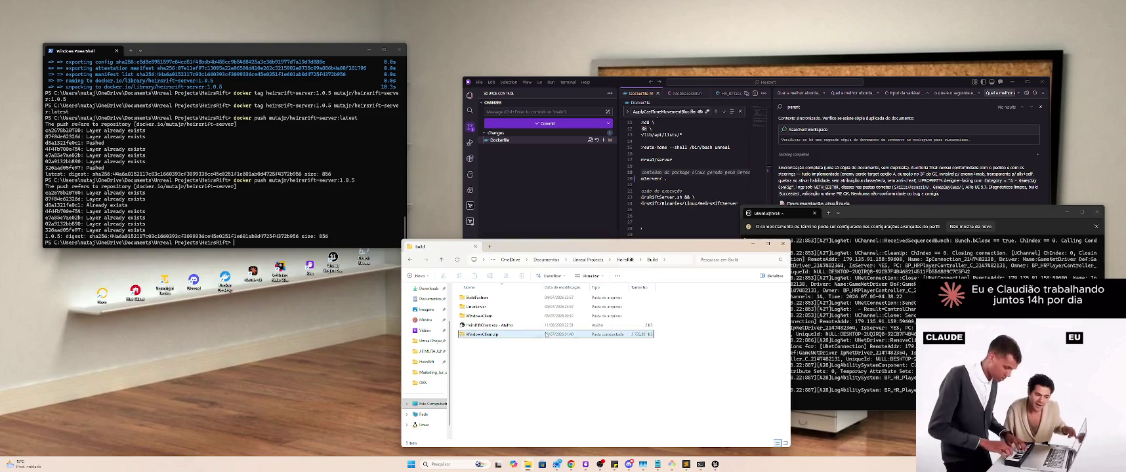
{"action": "key", "text": "alt+Up"}
{"action": "left_click", "coordinate": [671, 465]}
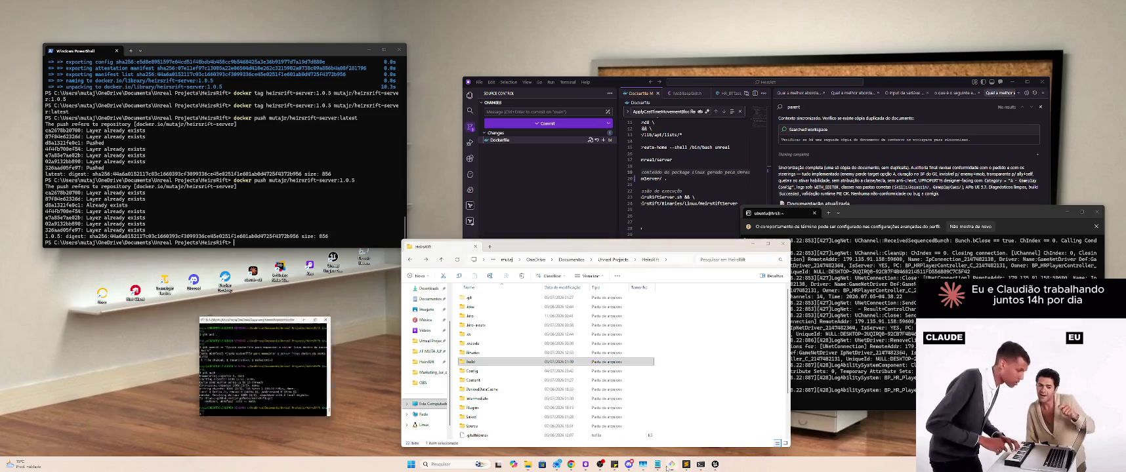
{"action": "type", "text": "git status"}
Step: Run git status to list unstaged changes, then open HeirsRift.uproject in Unreal Editor
{"action": "key", "text": "Return"}
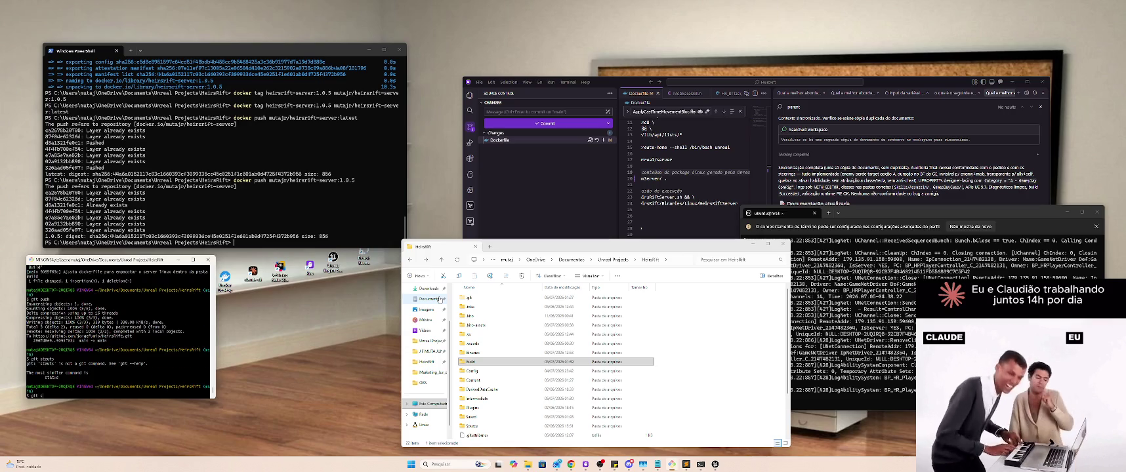
{"action": "type", "text": "tatus"}
{"action": "key", "text": "Return"}
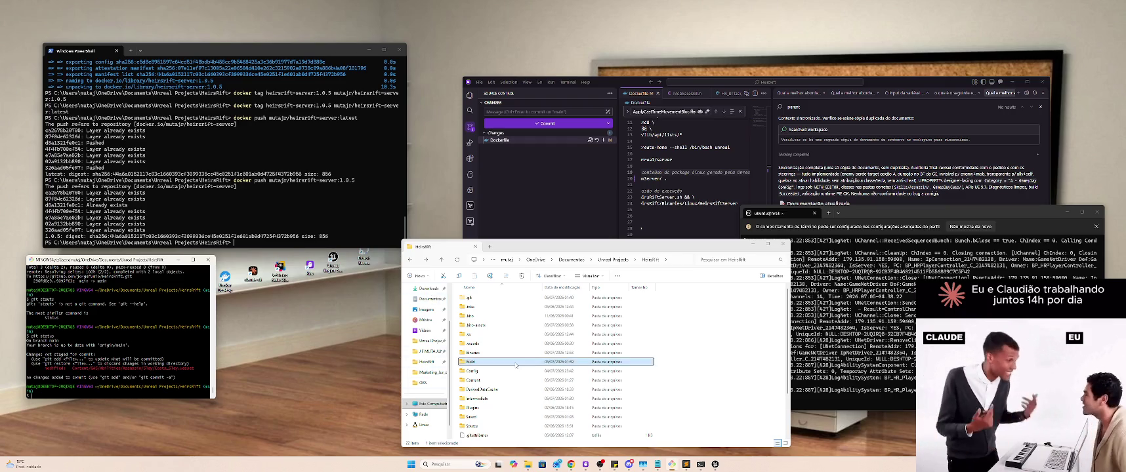
{"action": "scroll", "coordinate": [499, 420], "scroll_direction": "down", "scroll_amount": 2}
{"action": "double_click", "coordinate": [502, 428]}
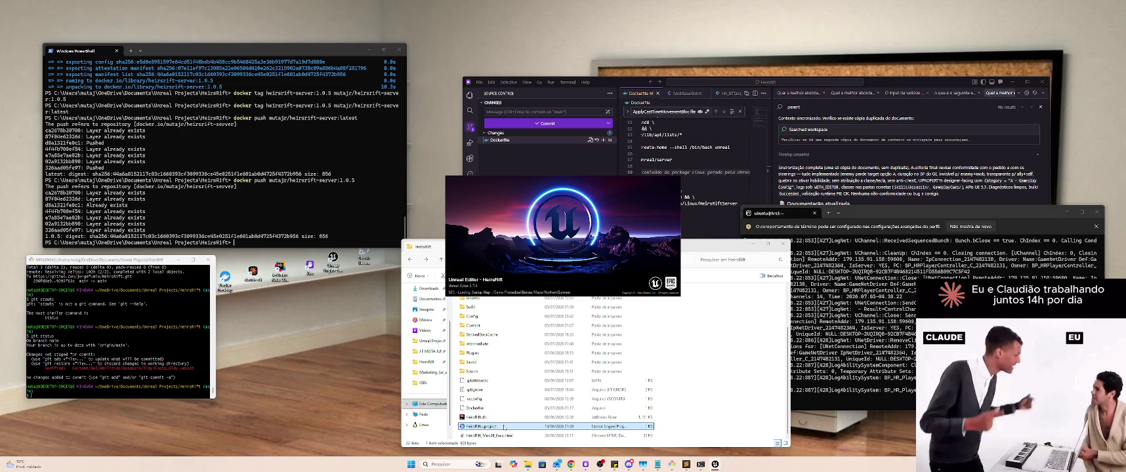
Step: Restart the docker logs follow in the Ubuntu terminal, then stop it and clear the prompt
{"action": "left_click", "coordinate": [846, 365]}
{"action": "key", "text": "ctrl+c"}
{"action": "key", "text": "Up"}
{"action": "key", "text": "Return"}
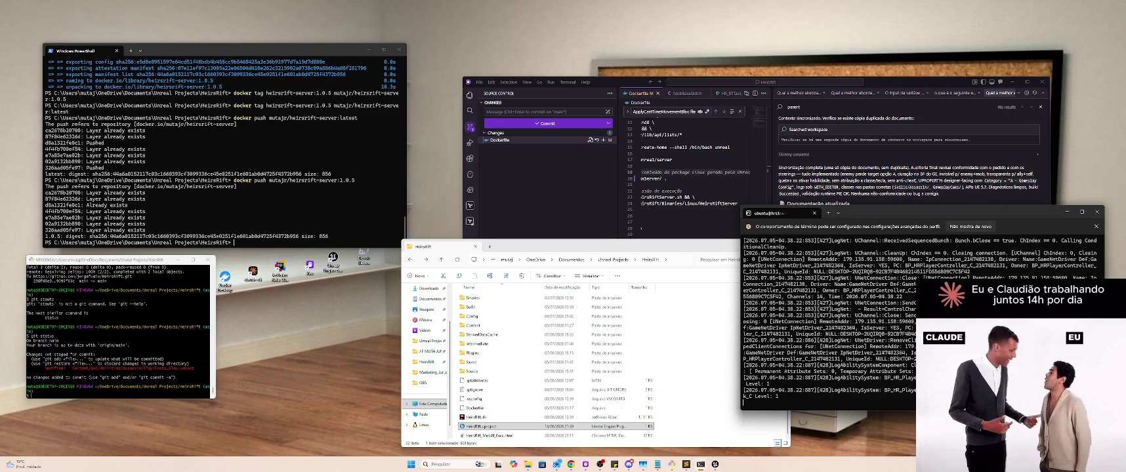
{"action": "key", "text": "ctrl+c"}
{"action": "type", "text": "docker logs -f heirsrift"}
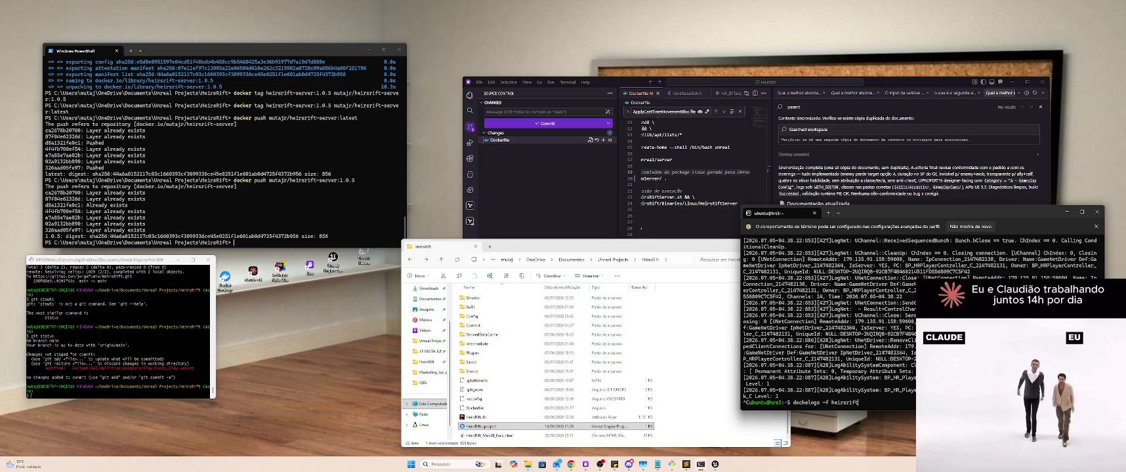
{"action": "key", "text": "ctrl+u"}
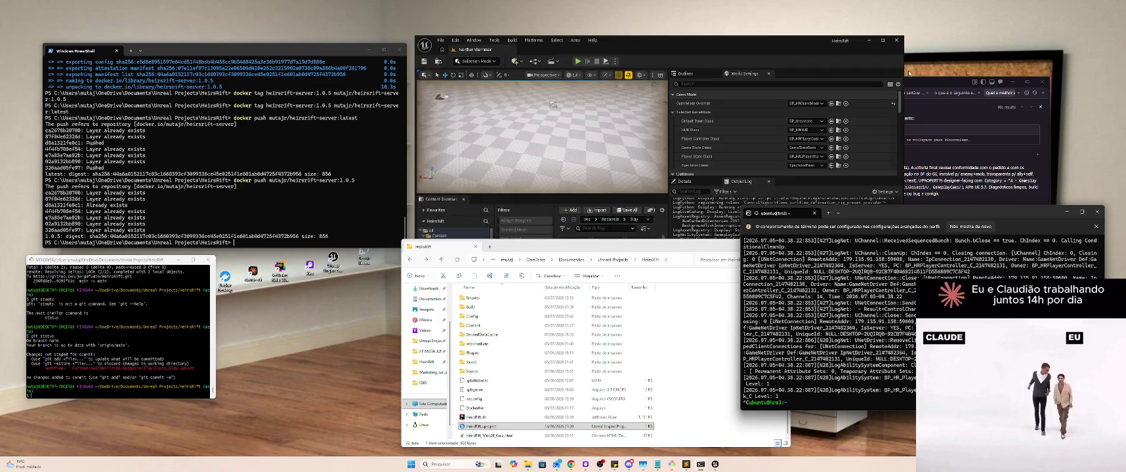
Step: Maximize Unreal Editor, open Costs_Slay and expand its first modifier's magnitude settings
{"action": "double_click", "coordinate": [682, 48]}
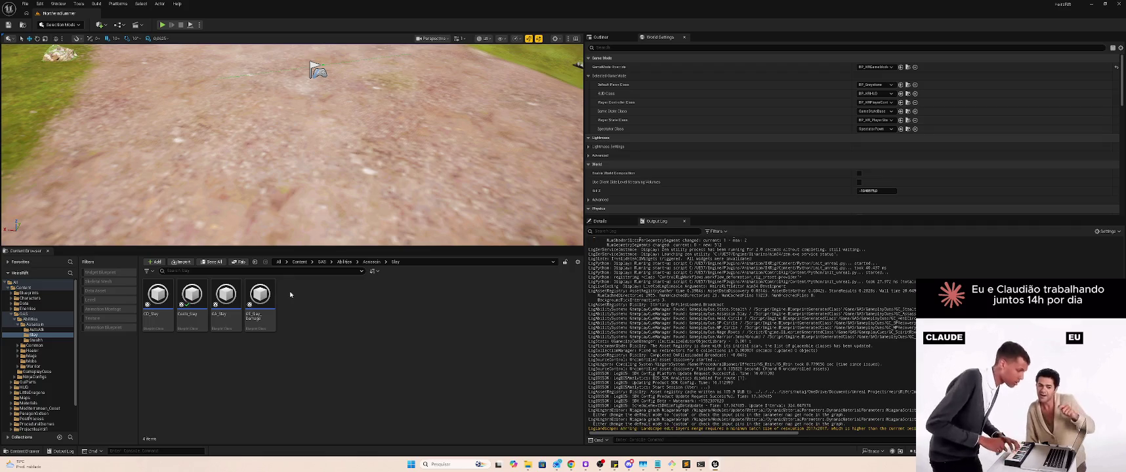
{"action": "double_click", "coordinate": [199, 294]}
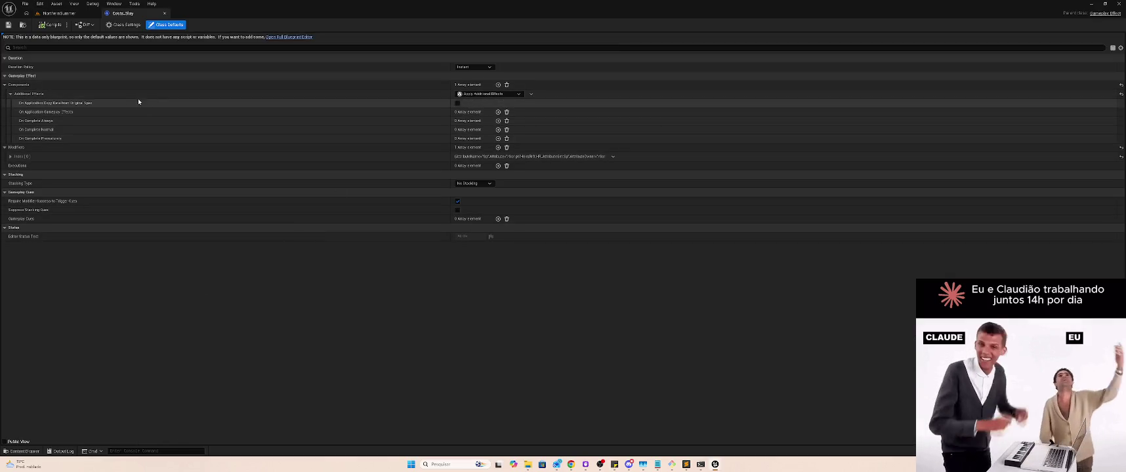
{"action": "left_click", "coordinate": [10, 157]}
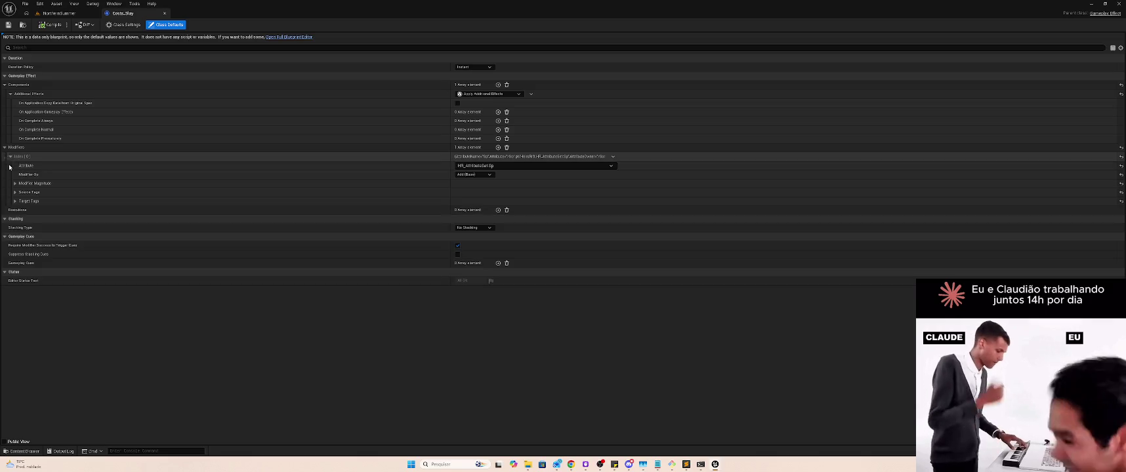
{"action": "left_click", "coordinate": [15, 183]}
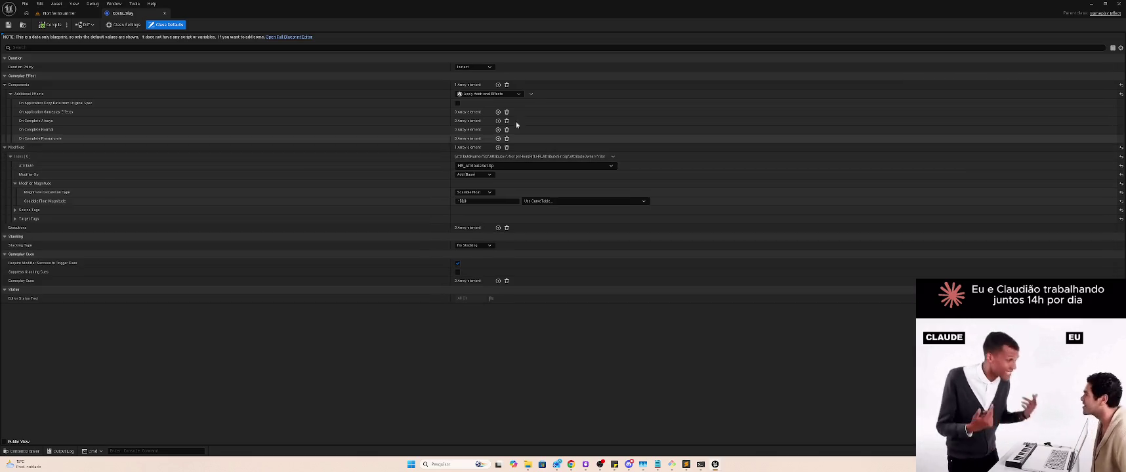
Step: Add a second modifier on HR_AttributeSet.Mana with magnitude -60 and compile Costs_Slay
{"action": "left_click", "coordinate": [497, 148]}
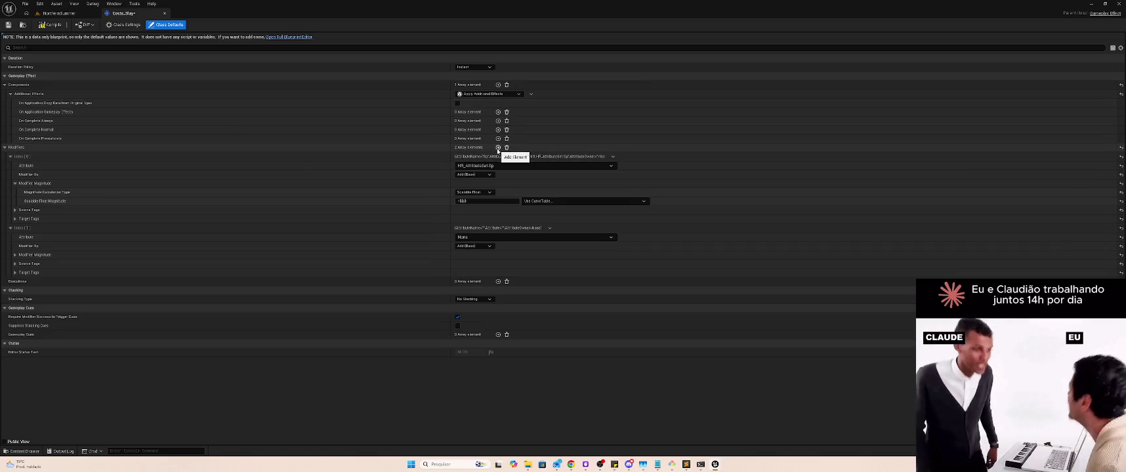
{"action": "left_click", "coordinate": [478, 237]}
{"action": "left_click", "coordinate": [530, 286]}
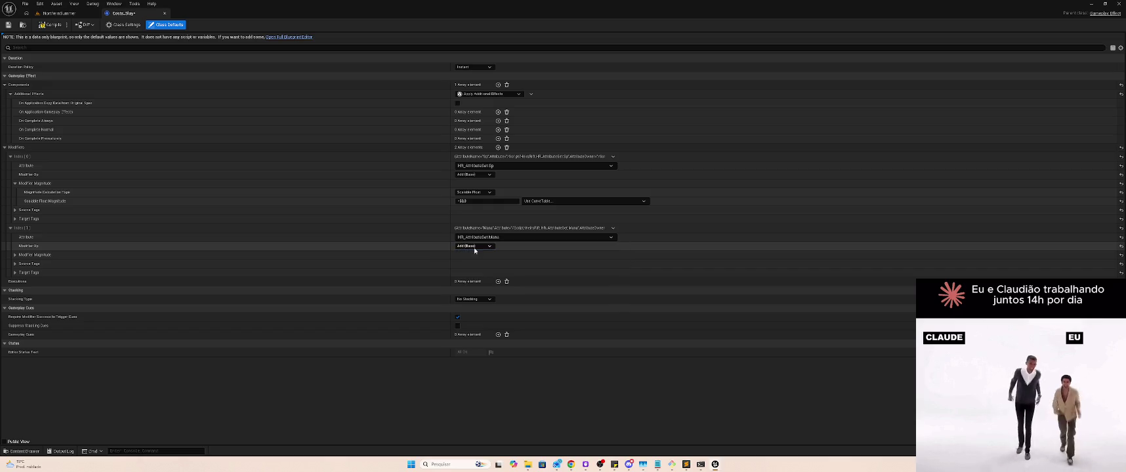
{"action": "left_click", "coordinate": [15, 255]}
{"action": "left_click", "coordinate": [461, 272]}
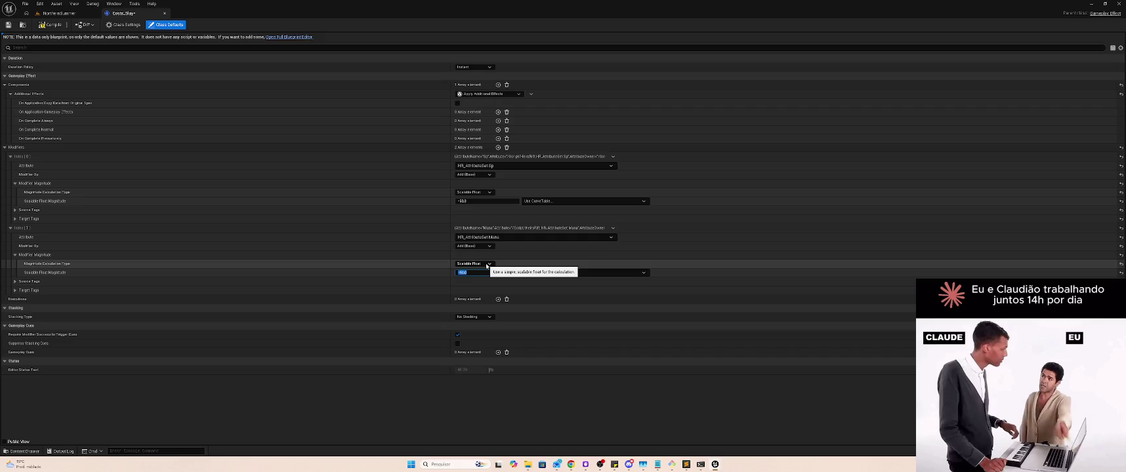
{"action": "key", "text": "Return"}
{"action": "left_click", "coordinate": [52, 25]}
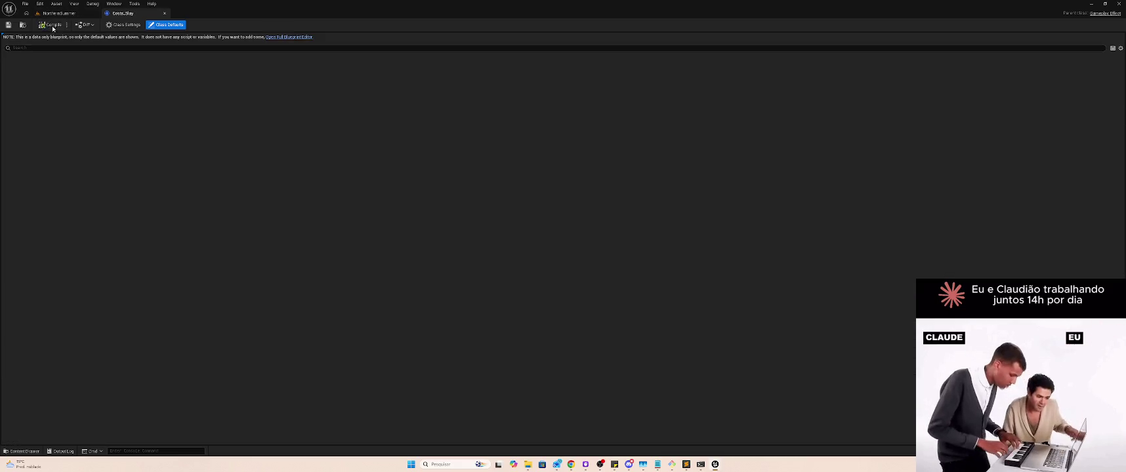
{"action": "left_click", "coordinate": [58, 13]}
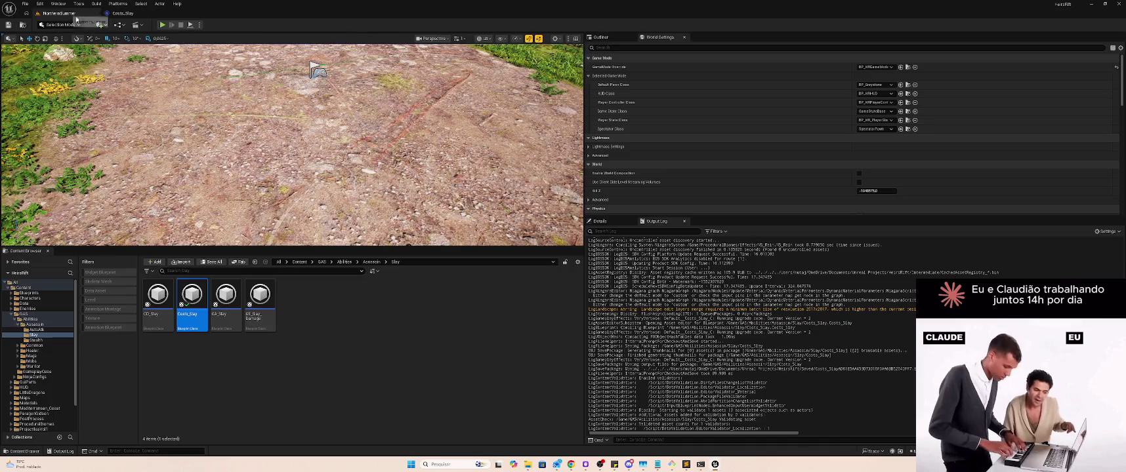
Step: Open CD_Slay in its own tab, return to NorthernSummer, and browse the Stealth folder
{"action": "left_click", "coordinate": [384, 305]}
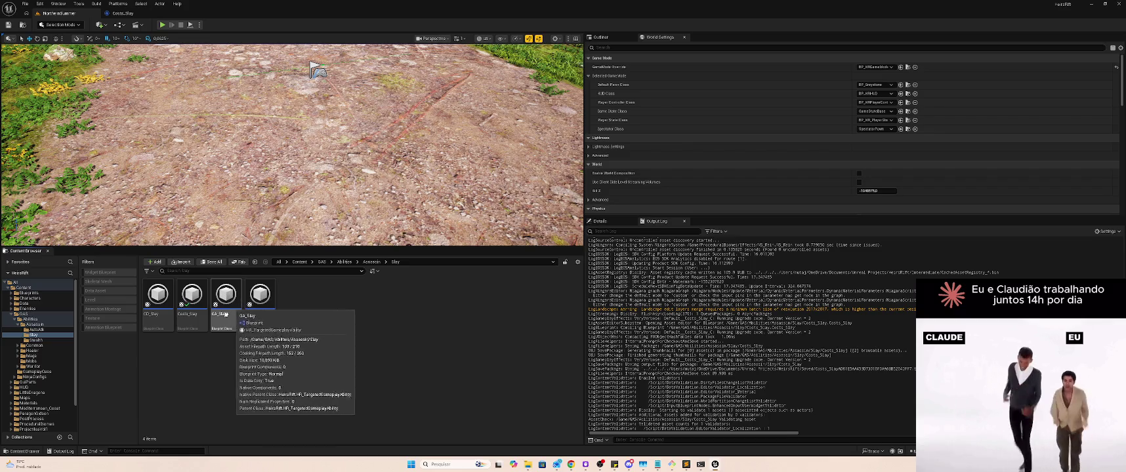
{"action": "double_click", "coordinate": [158, 298]}
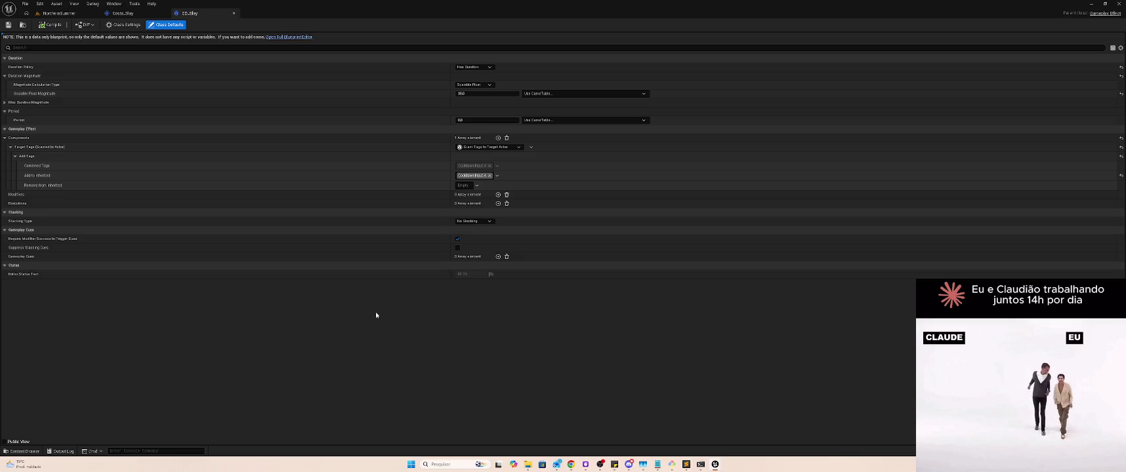
{"action": "left_click", "coordinate": [59, 13]}
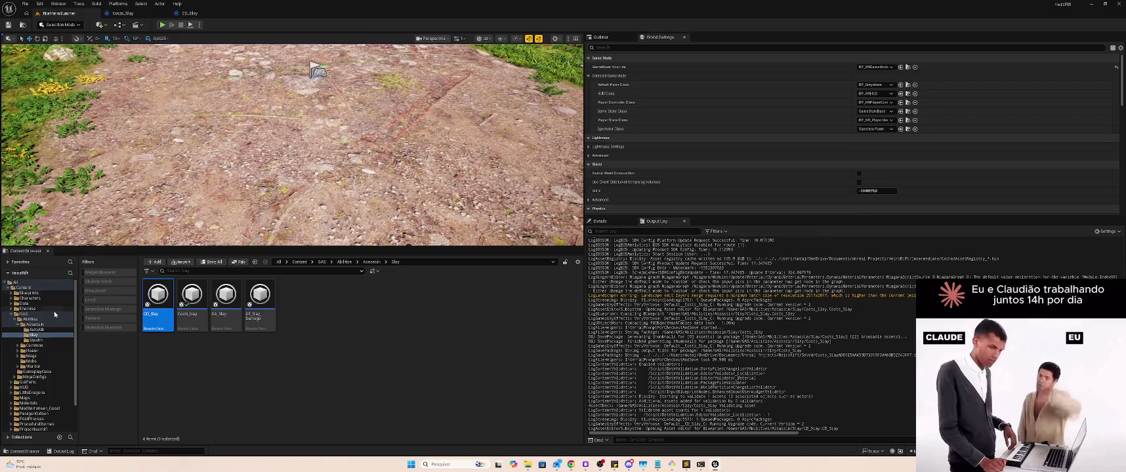
{"action": "left_click", "coordinate": [48, 339]}
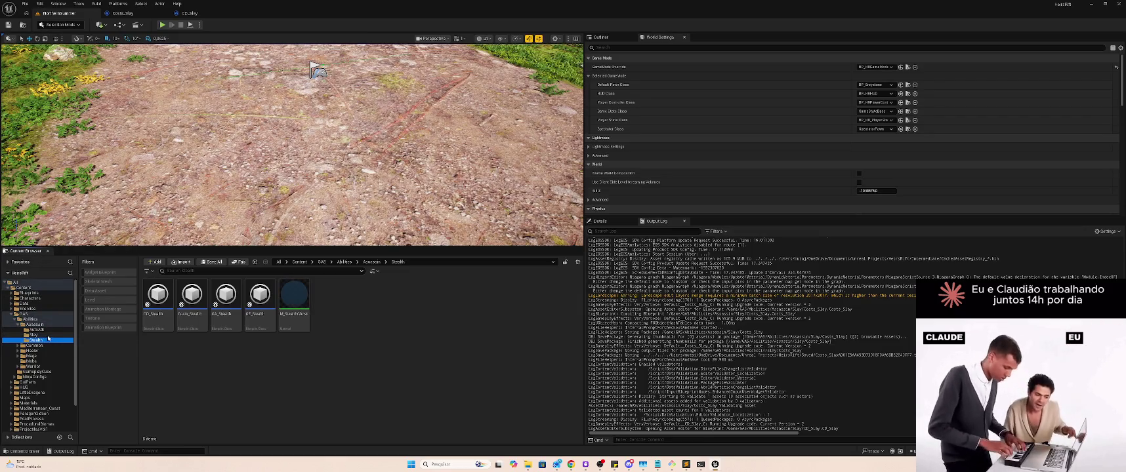
{"action": "left_click", "coordinate": [295, 357]}
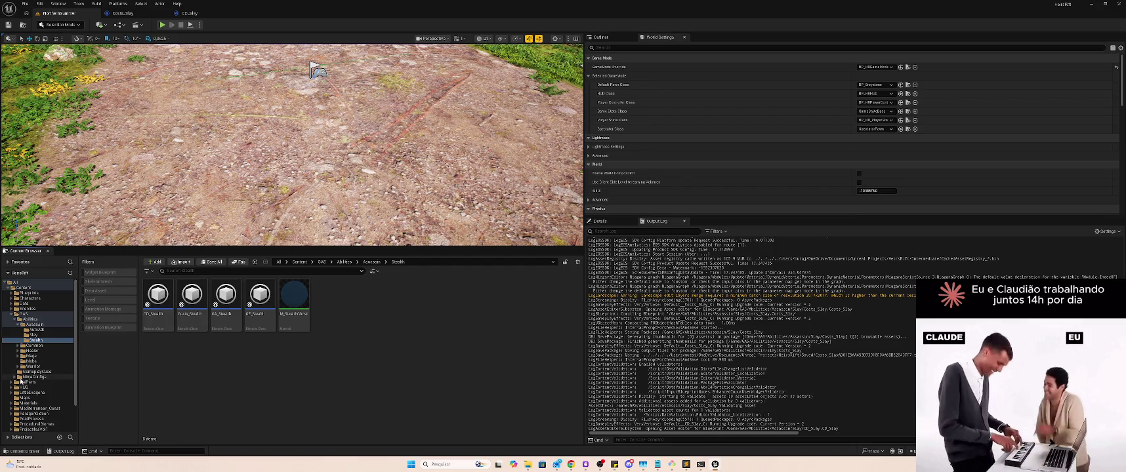
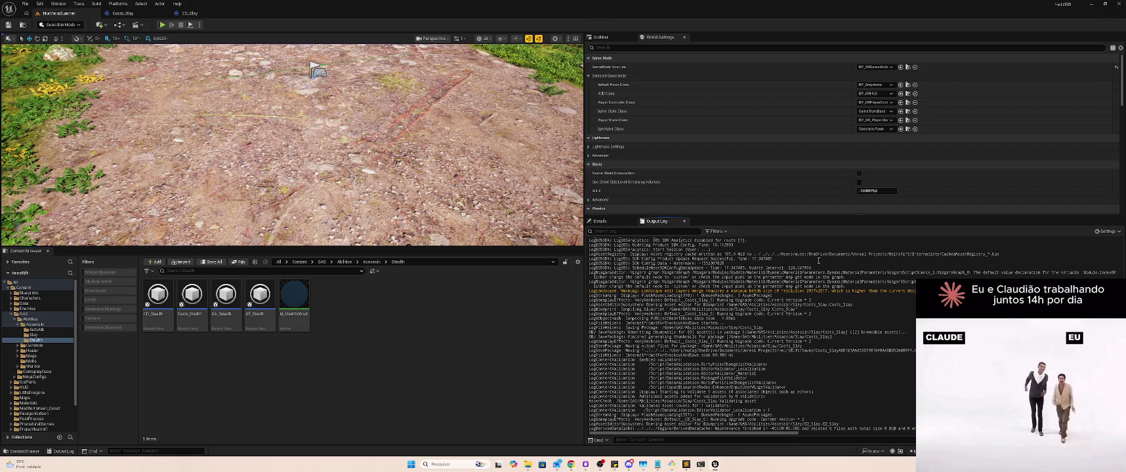
Step: Go through Common, Healer and NinjaConfigs in the folder tree and select DA_AbilitySet_Healer
{"action": "left_click", "coordinate": [34, 345]}
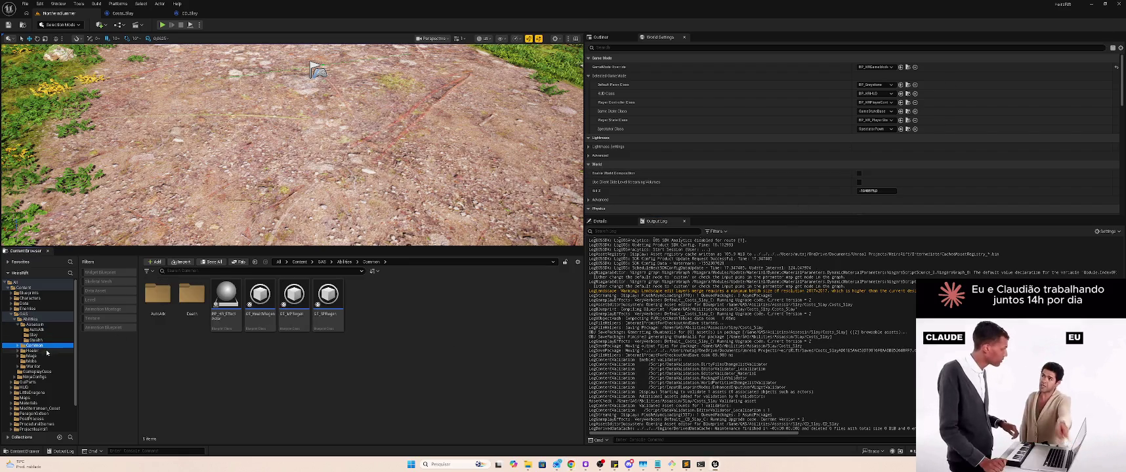
{"action": "left_click", "coordinate": [32, 351]}
{"action": "left_click", "coordinate": [305, 313]}
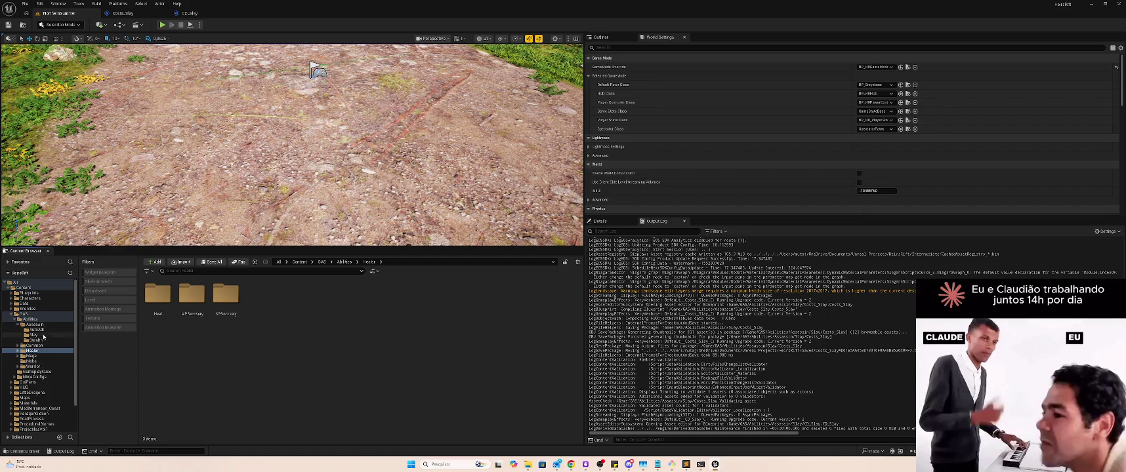
{"action": "left_click", "coordinate": [36, 376]}
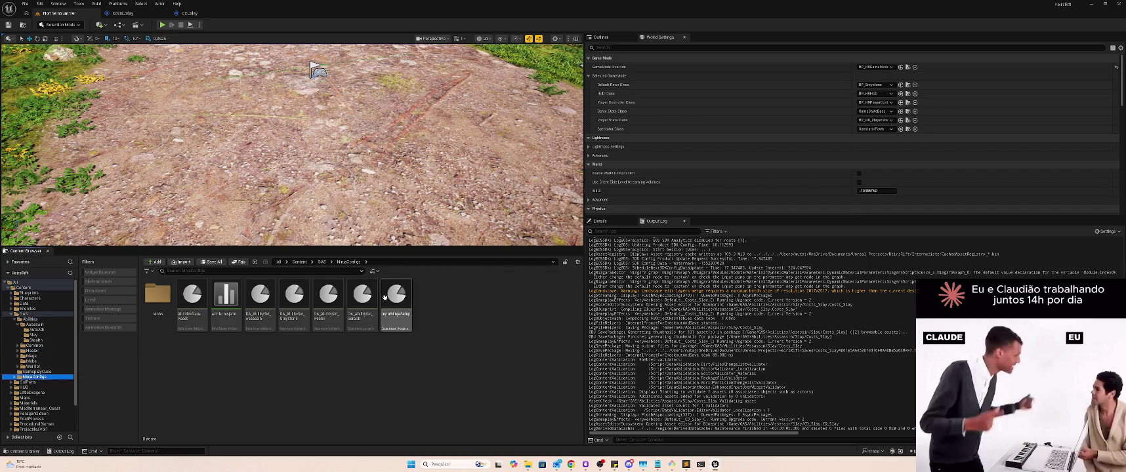
{"action": "left_click", "coordinate": [332, 295]}
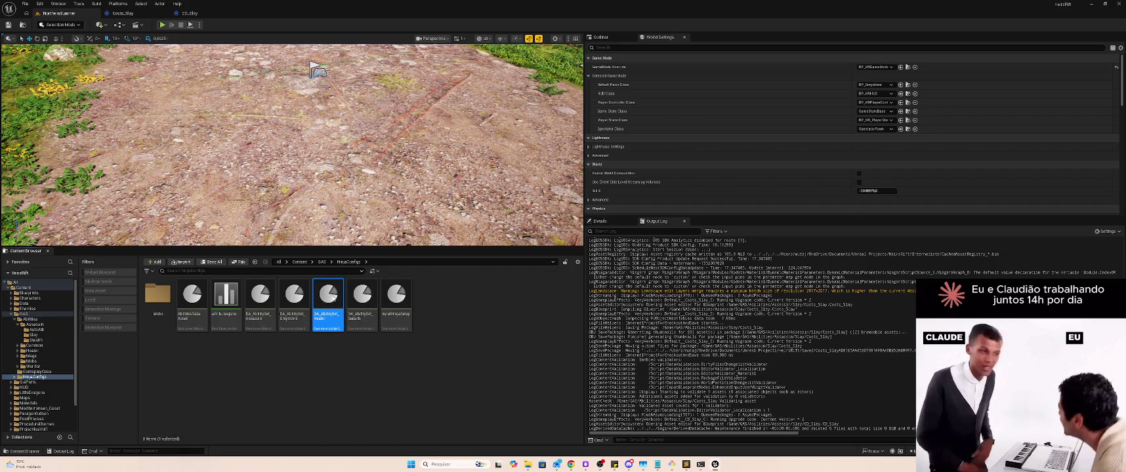
Step: In DA_AbilitySet_Healer, add a fifth ability slot and set Index 0 to GA_MagicArrow and Index 1 to GA_Heal
{"action": "double_click", "coordinate": [333, 296]}
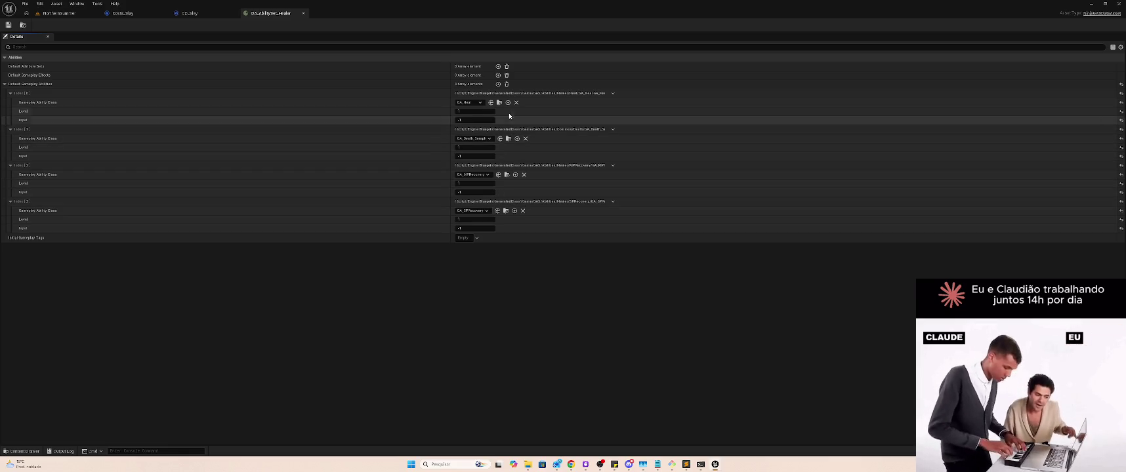
{"action": "left_click", "coordinate": [498, 84]}
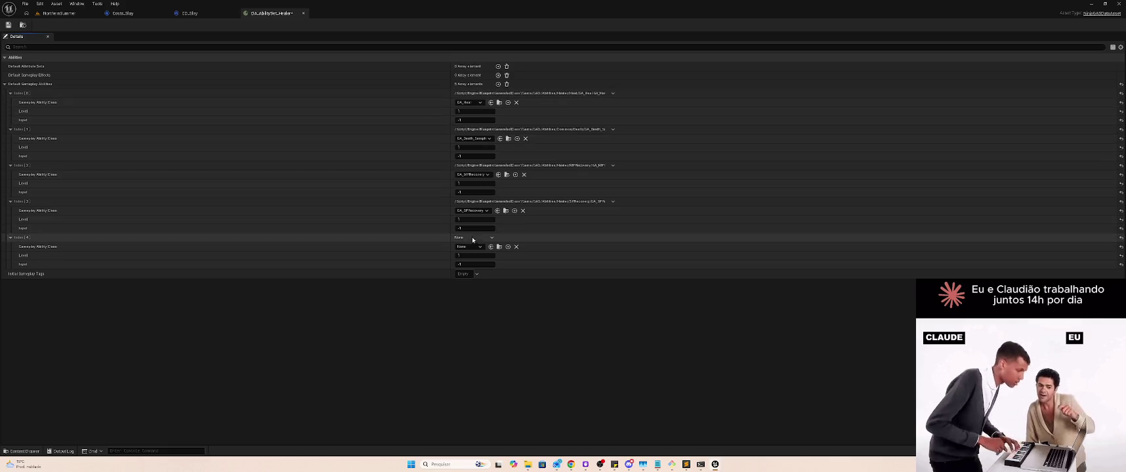
{"action": "left_click", "coordinate": [483, 138]}
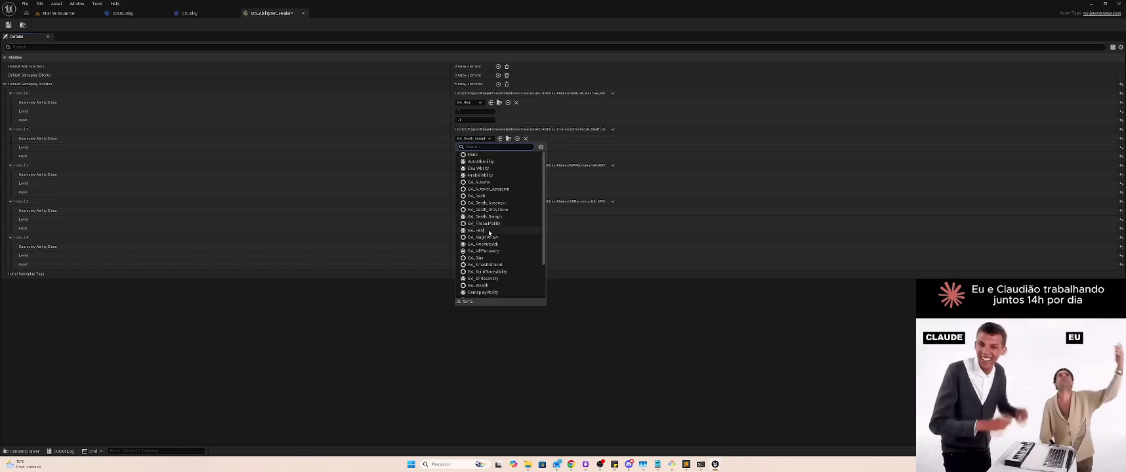
{"action": "left_click", "coordinate": [488, 230]}
{"action": "left_click", "coordinate": [479, 103]}
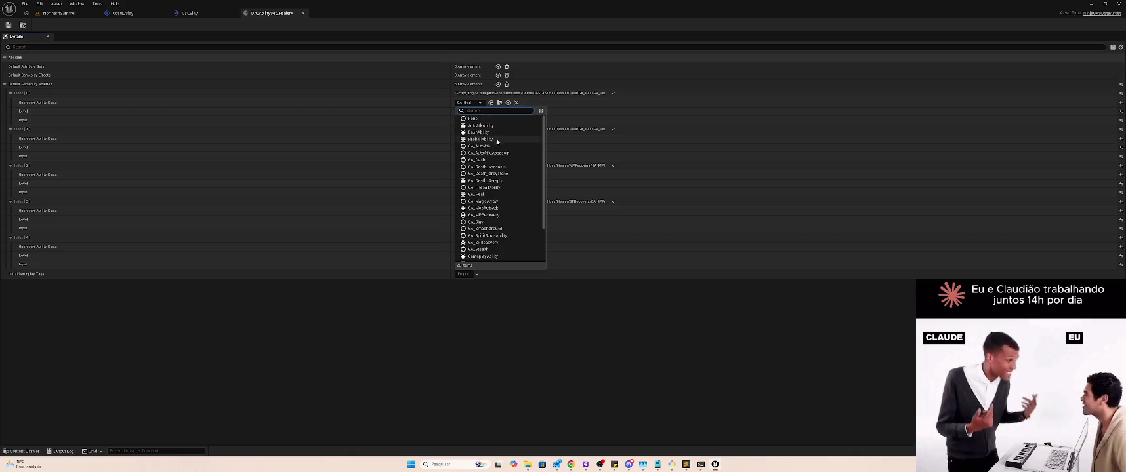
{"action": "left_click", "coordinate": [502, 202]}
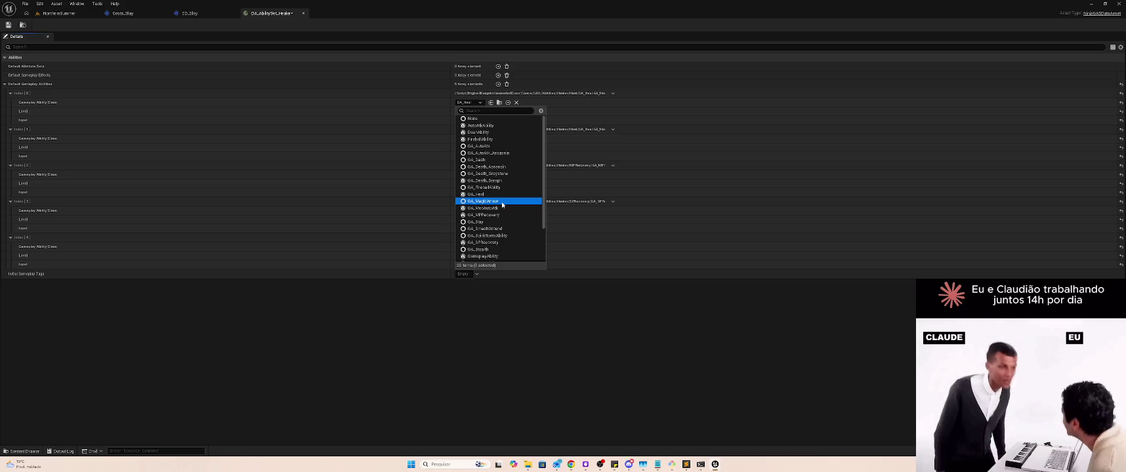
Step: Set Default Gameplay Abilities Index 4 to GA_Death_Seraph
{"action": "left_click", "coordinate": [477, 246]}
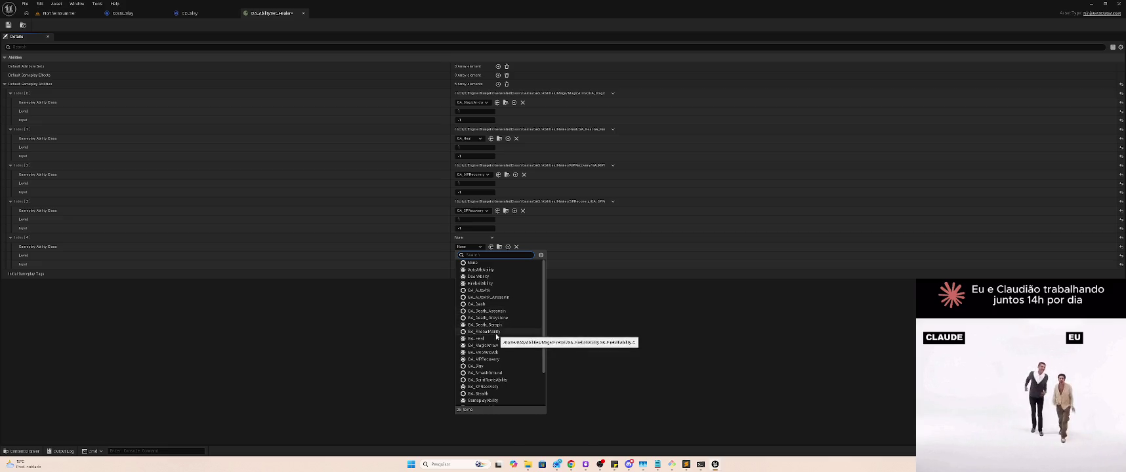
{"action": "scroll", "coordinate": [500, 345], "scroll_direction": "down", "scroll_amount": 5}
{"action": "type", "text": "GA"}
{"action": "type", "text": "at"}
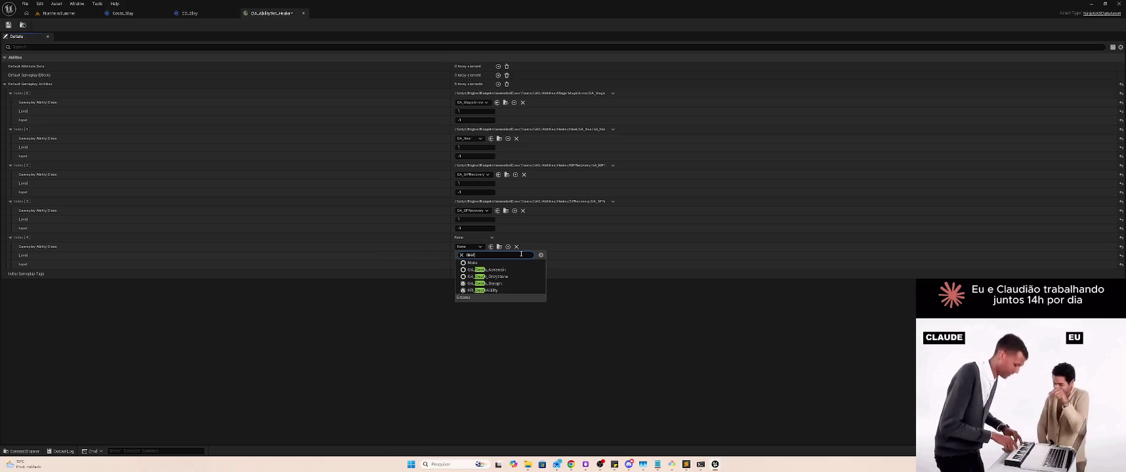
{"action": "left_click", "coordinate": [516, 283]}
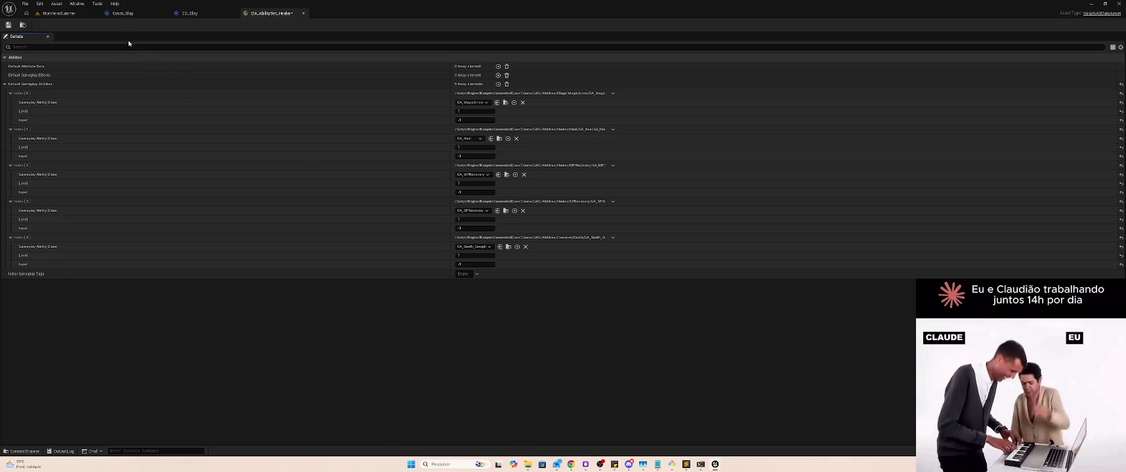
{"action": "key", "text": "super+Down"}
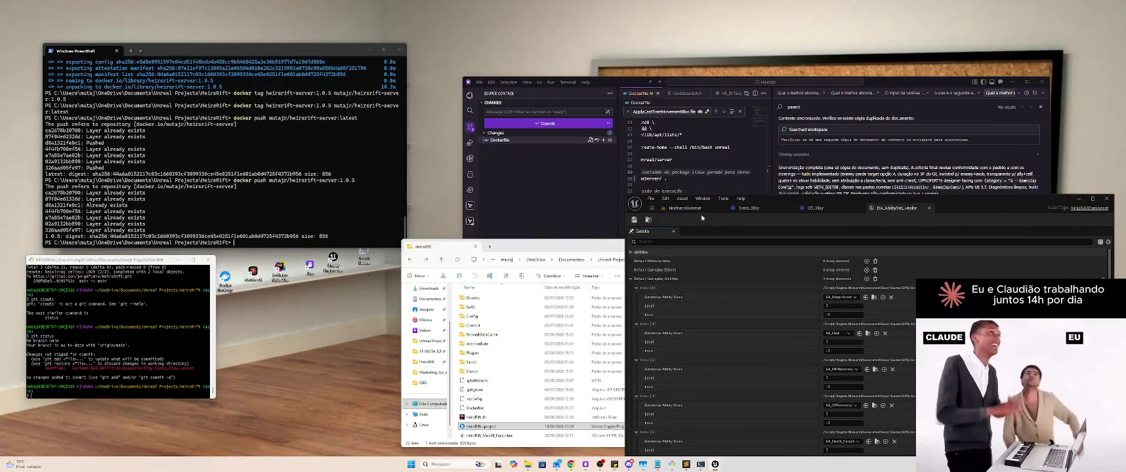
Step: Return to NorthernSummer and play-test it in a preview window, then play again in the viewport
{"action": "left_click", "coordinate": [684, 208]}
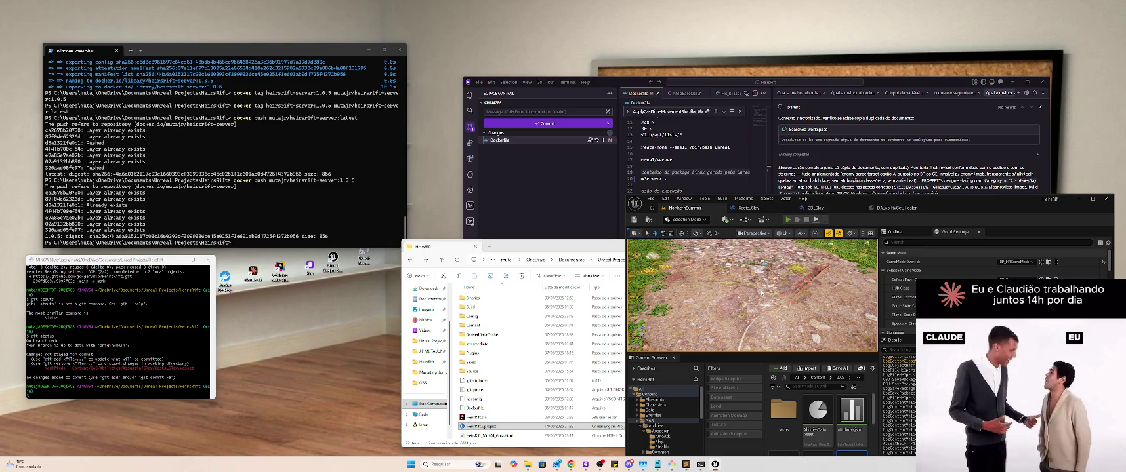
{"action": "key", "text": "alt+p"}
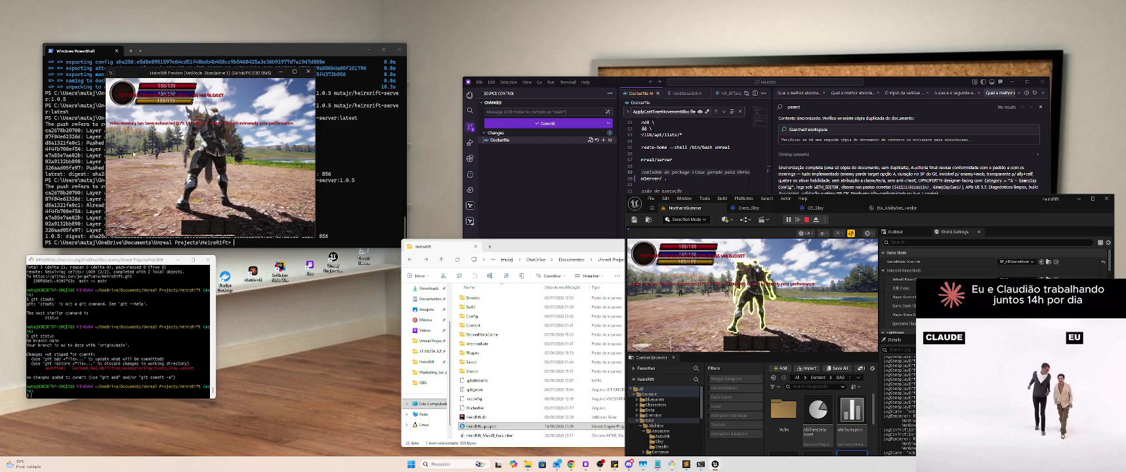
{"action": "left_click_drag", "start_coordinate": [224, 75], "coordinate": [402, 277]}
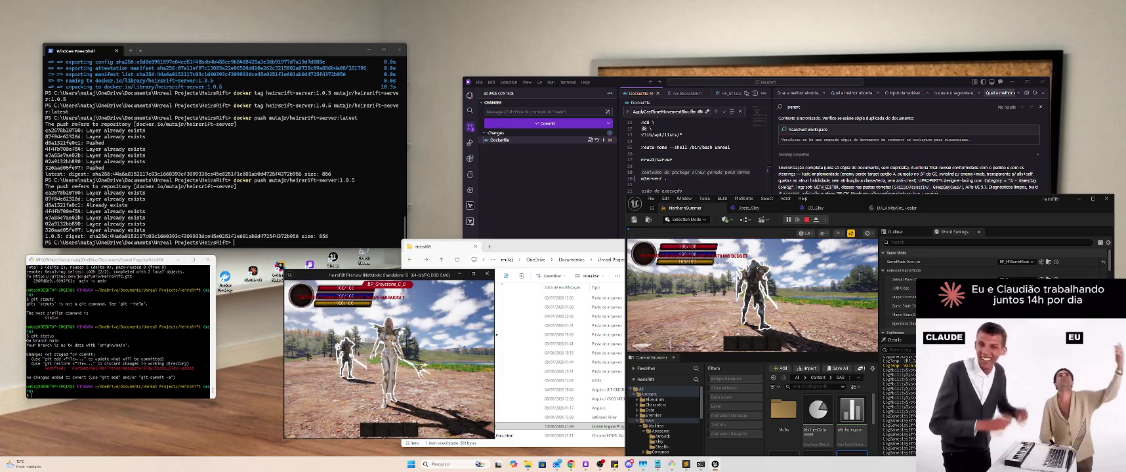
{"action": "left_click", "coordinate": [807, 220]}
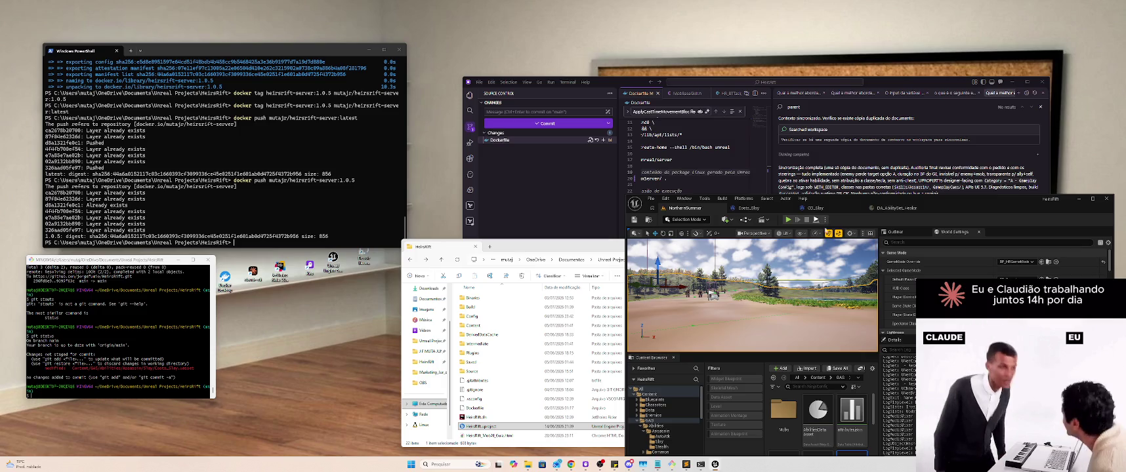
{"action": "key", "text": "alt+p"}
Step: Stop the session and restart play with two extra standalone client windows from the Play options
{"action": "left_click", "coordinate": [806, 222]}
{"action": "left_click", "coordinate": [825, 220]}
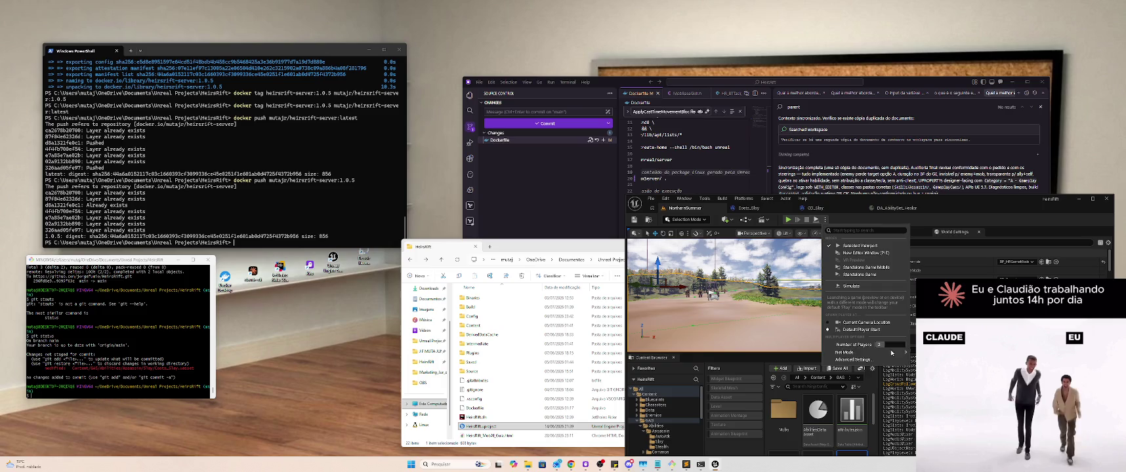
{"action": "left_click", "coordinate": [856, 245]}
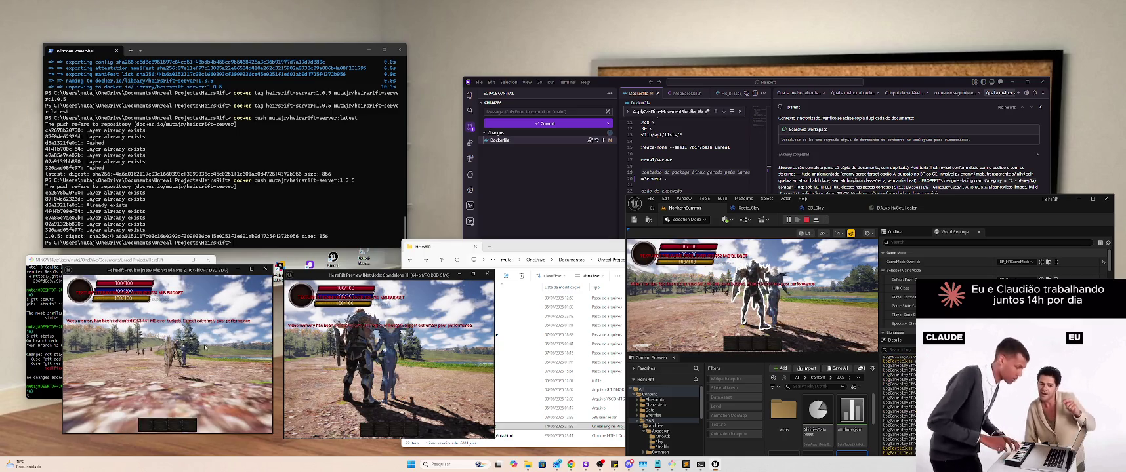
Step: In a client, target BP_Serath_C_0 and cast abilities 1 and 2 on it
{"action": "left_click", "coordinate": [186, 354]}
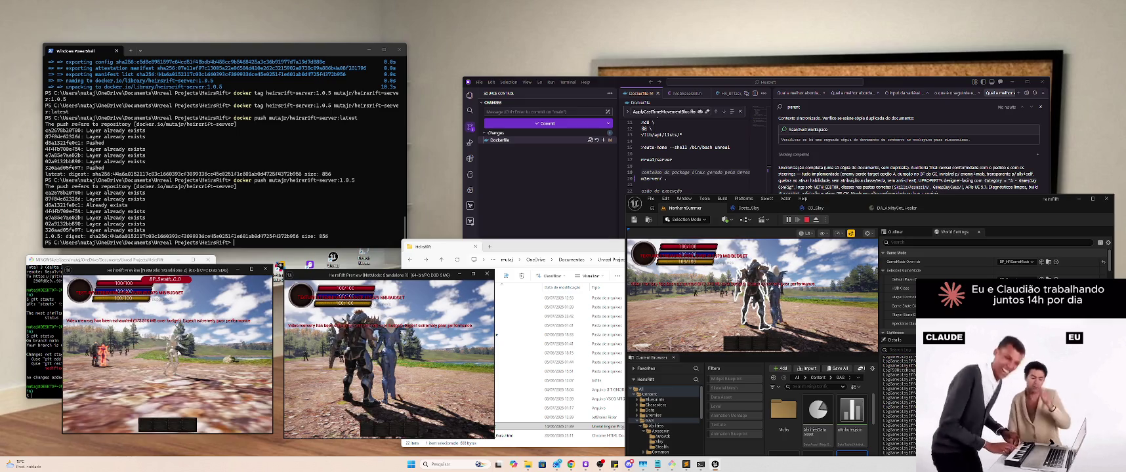
{"action": "key", "text": "1"}
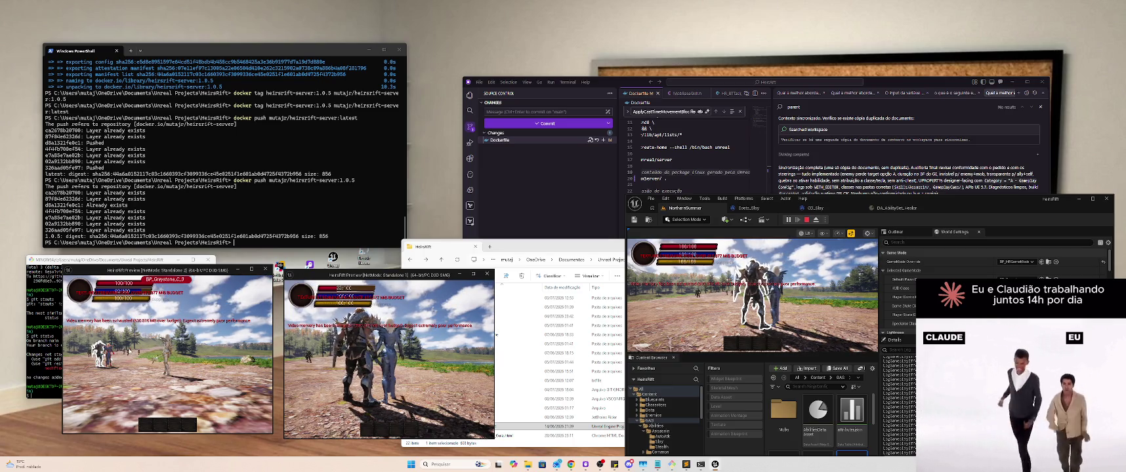
{"action": "key", "text": "2"}
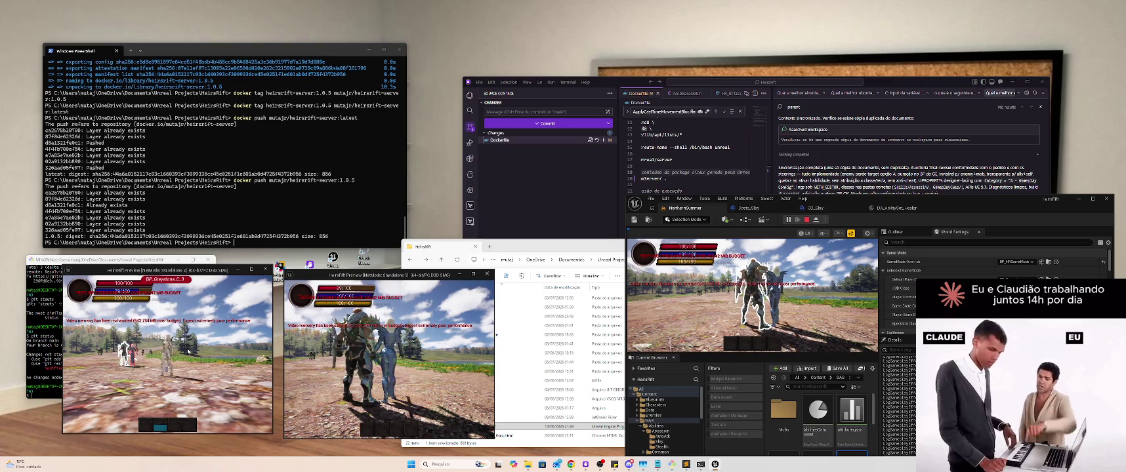
Step: Cast abilities 3, 4 and 2, then close the HeirsRift Preview client windows
{"action": "key", "text": "3"}
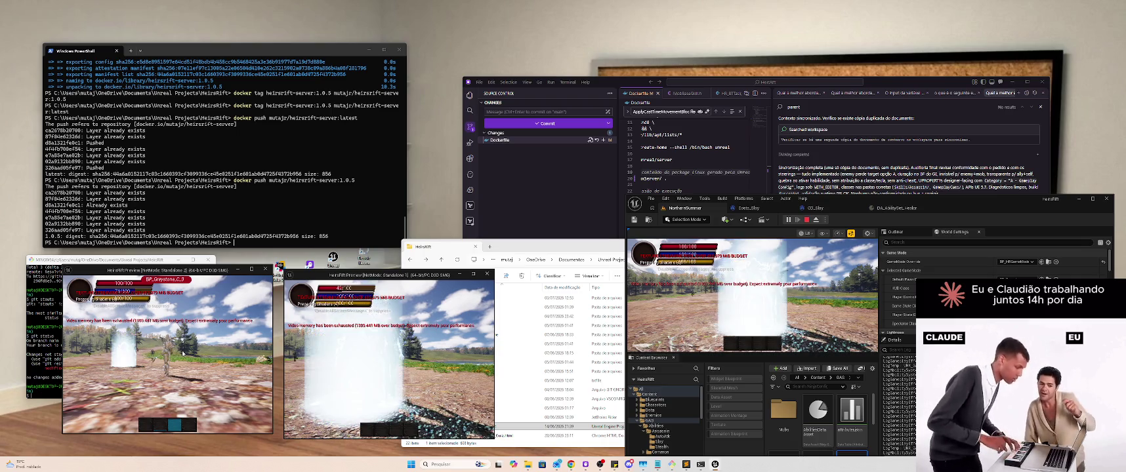
{"action": "key", "text": "4"}
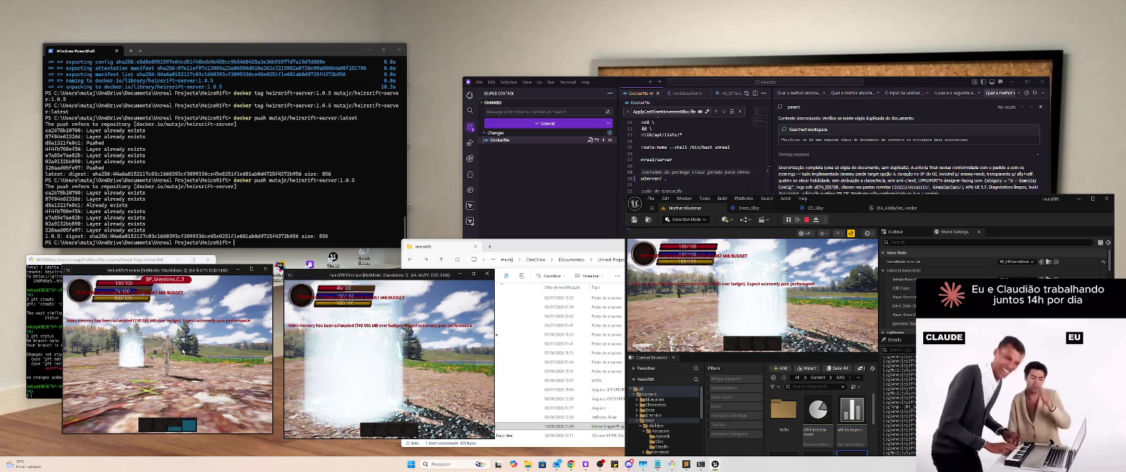
{"action": "key", "text": "2"}
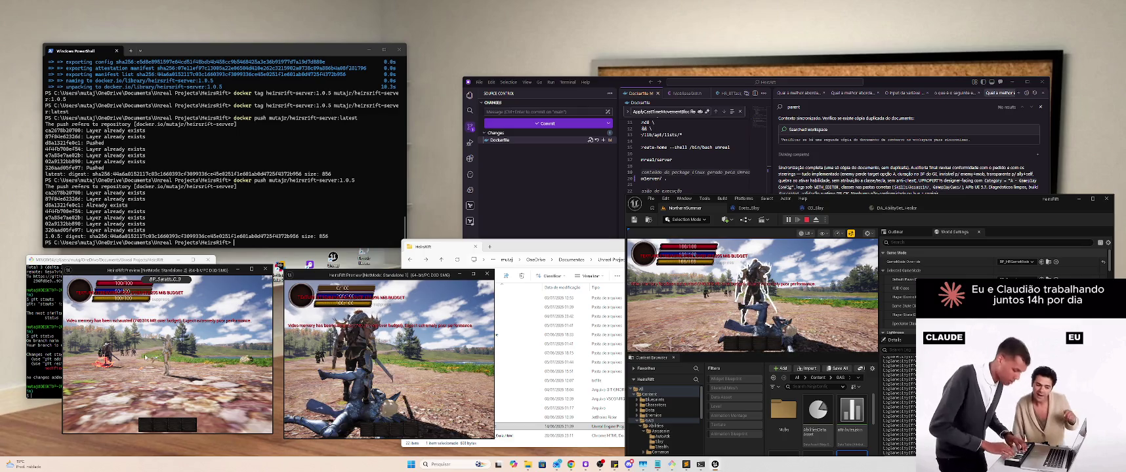
{"action": "left_click", "coordinate": [265, 269]}
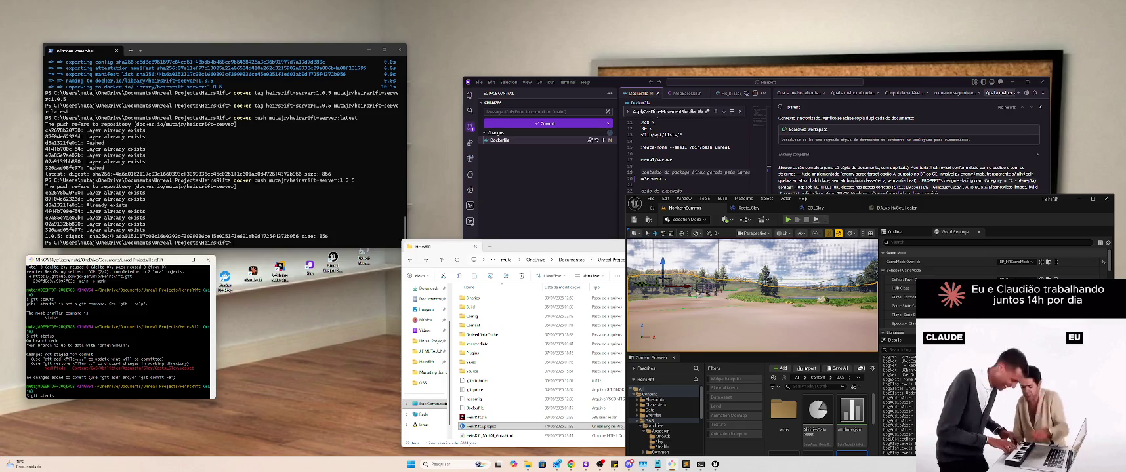
Step: Stage all changes with git add . and commit them with the 'Altera valores do stealth' message
{"action": "key", "text": "Up"}
{"action": "key", "text": "Up"}
{"action": "key", "text": "Up"}
{"action": "key", "text": "Up"}
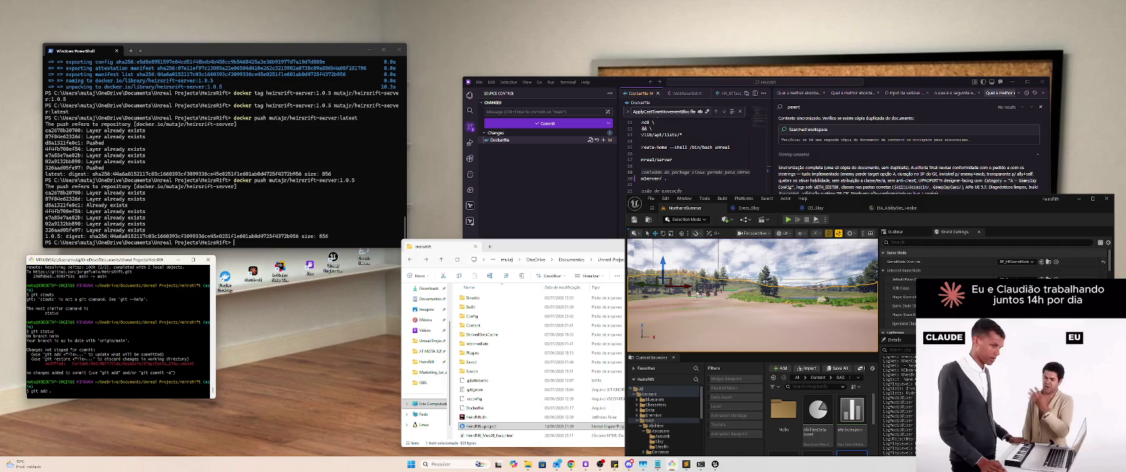
{"action": "key", "text": "Return"}
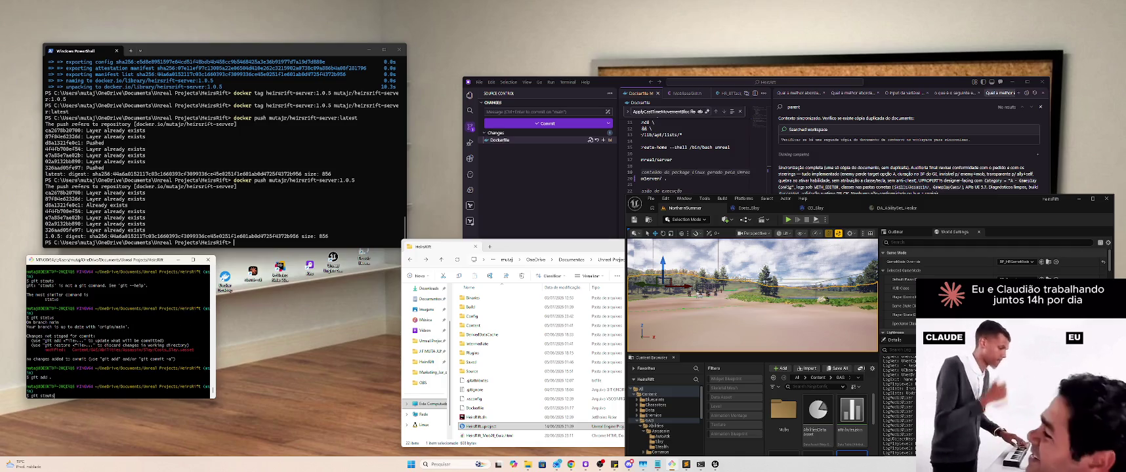
{"action": "key", "text": "Return"}
{"action": "type", "text": "git commit -m \"Altera valores do stealth\""}
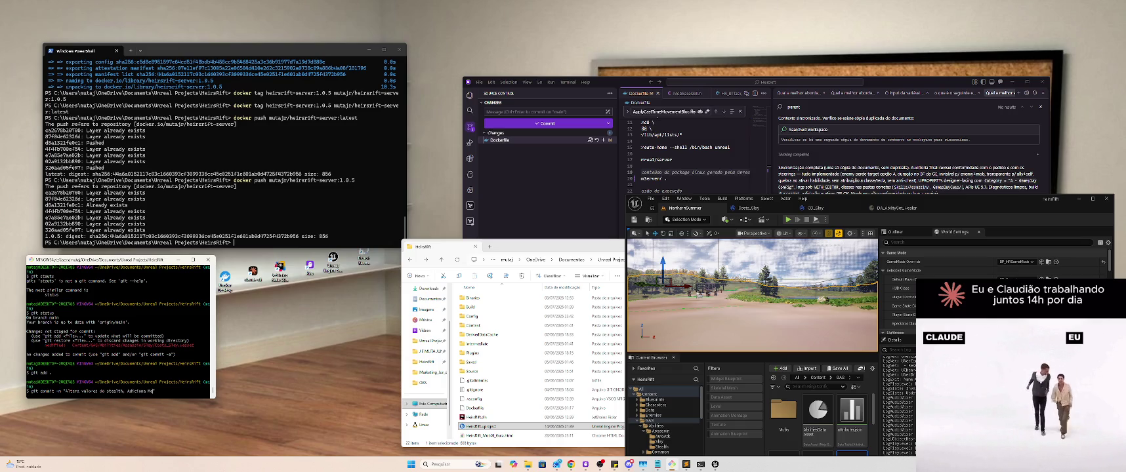
{"action": "type", "text": "row ao Healer"}
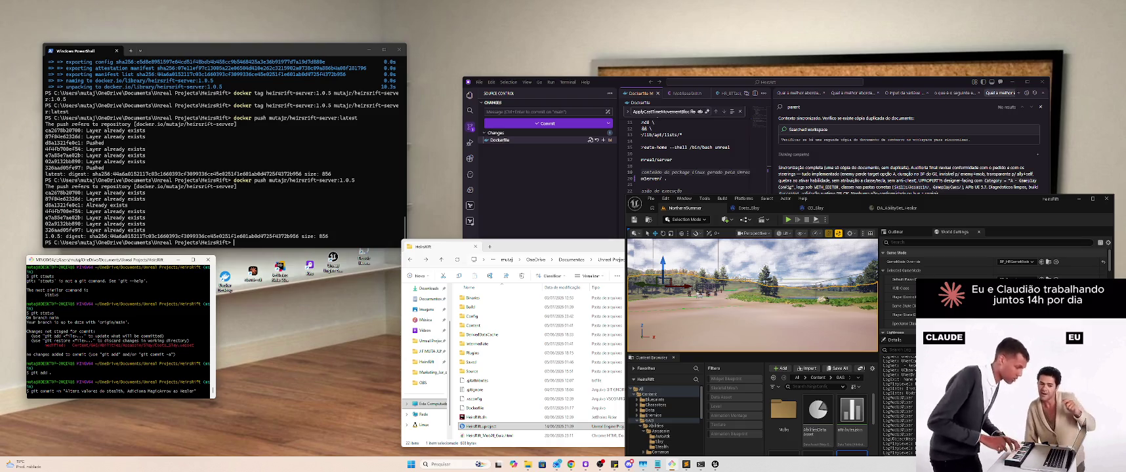
{"action": "key", "text": "Return"}
{"action": "type", "text": "git p"}
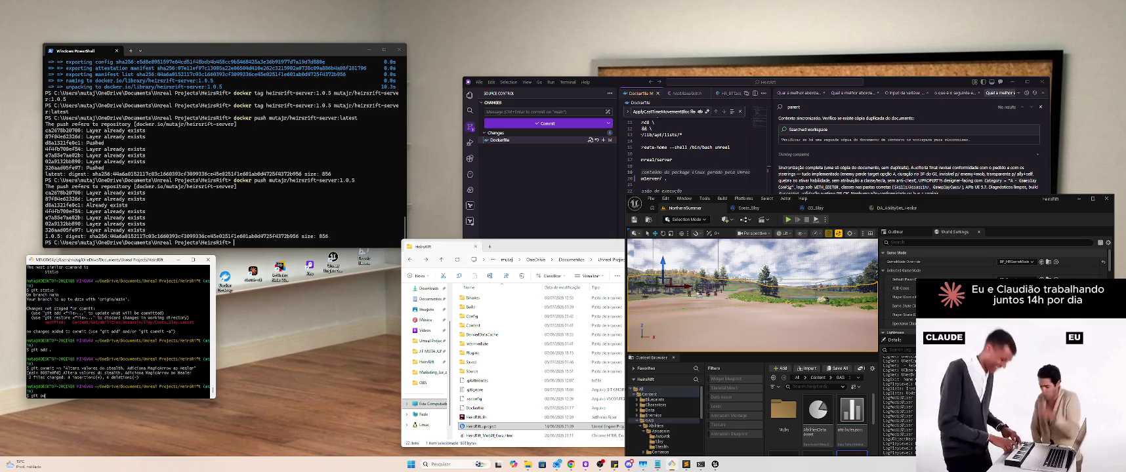
Step: Push the commit with git push and close the Unreal Editor
{"action": "type", "text": "sh"}
{"action": "key", "text": "Return"}
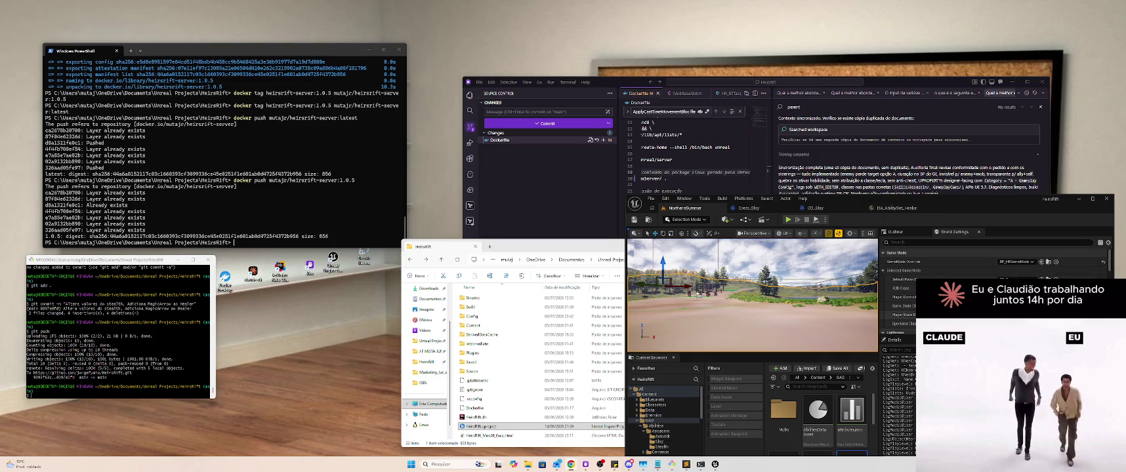
{"action": "left_click", "coordinate": [1107, 199]}
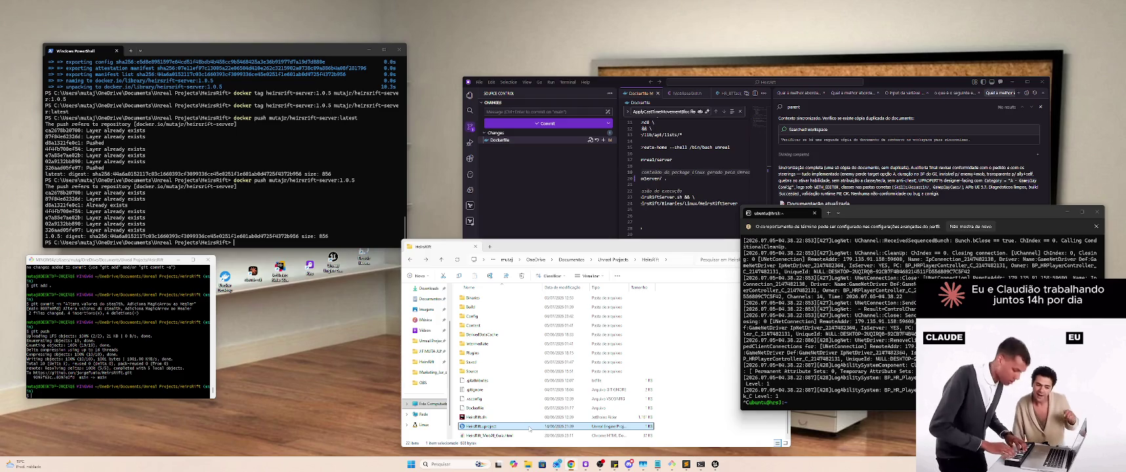
Step: Reopen HeirsRift.uproject and open the project's Build folder
{"action": "left_click", "coordinate": [599, 428]}
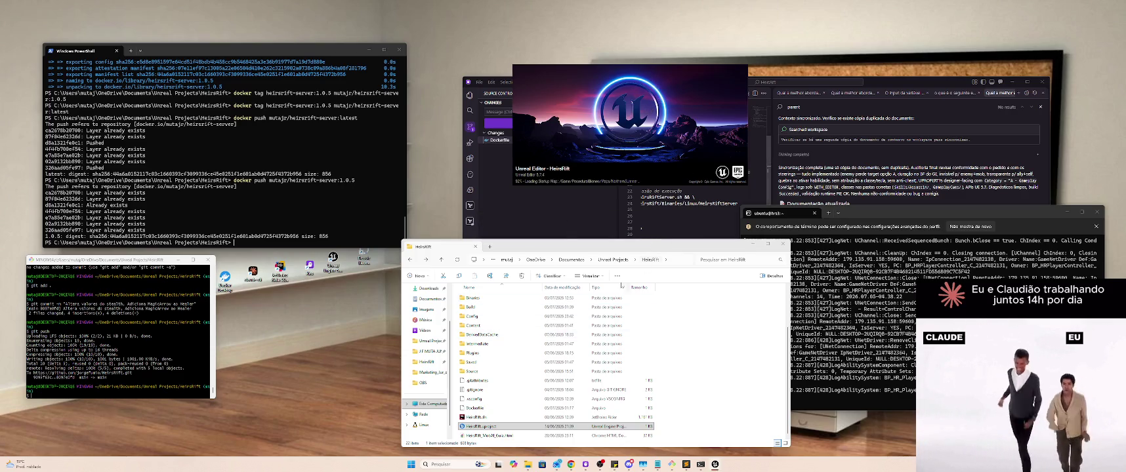
{"action": "double_click", "coordinate": [501, 307]}
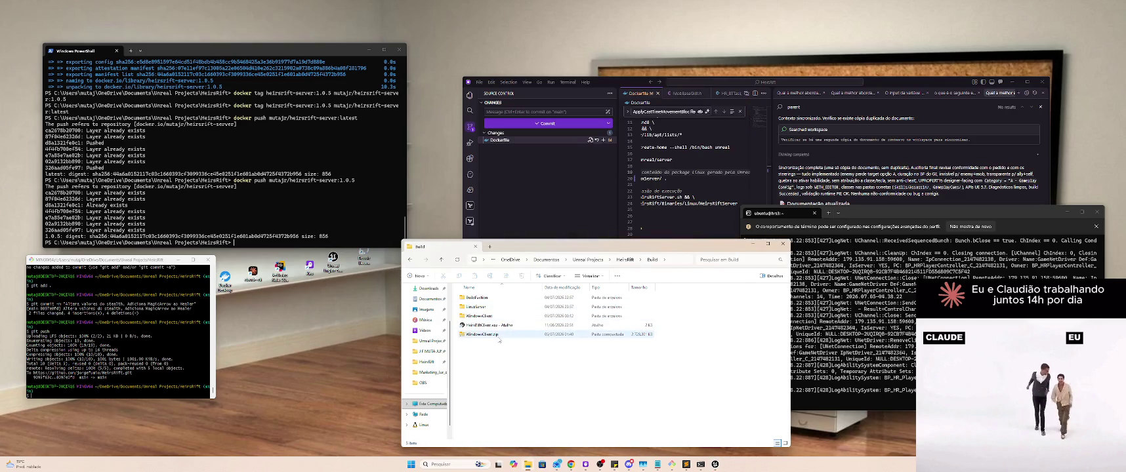
Step: Copy WindowsClient.zip from the Build folder to the desktop
{"action": "left_click", "coordinate": [500, 337]}
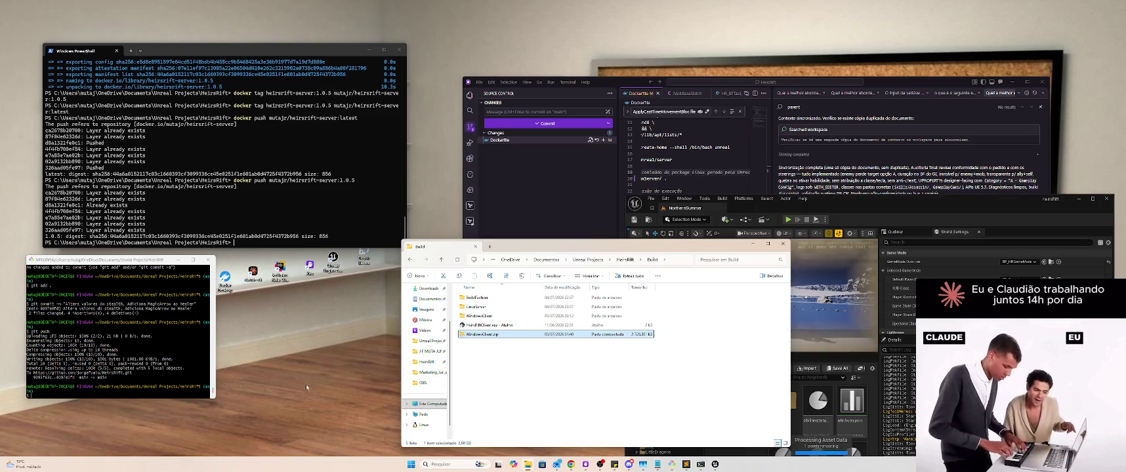
{"action": "left_click", "coordinate": [331, 380]}
{"action": "key", "text": "ctrl+v"}
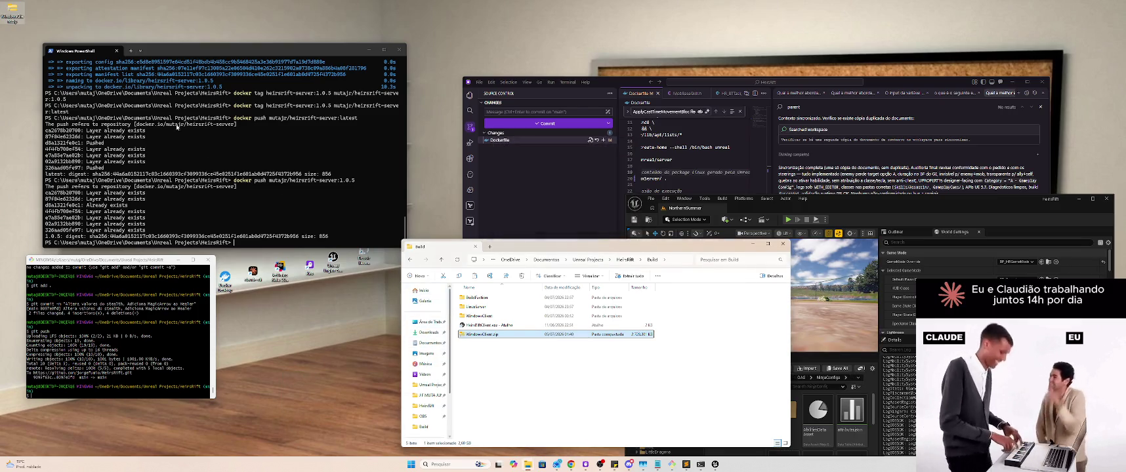
{"action": "left_click", "coordinate": [21, 27]}
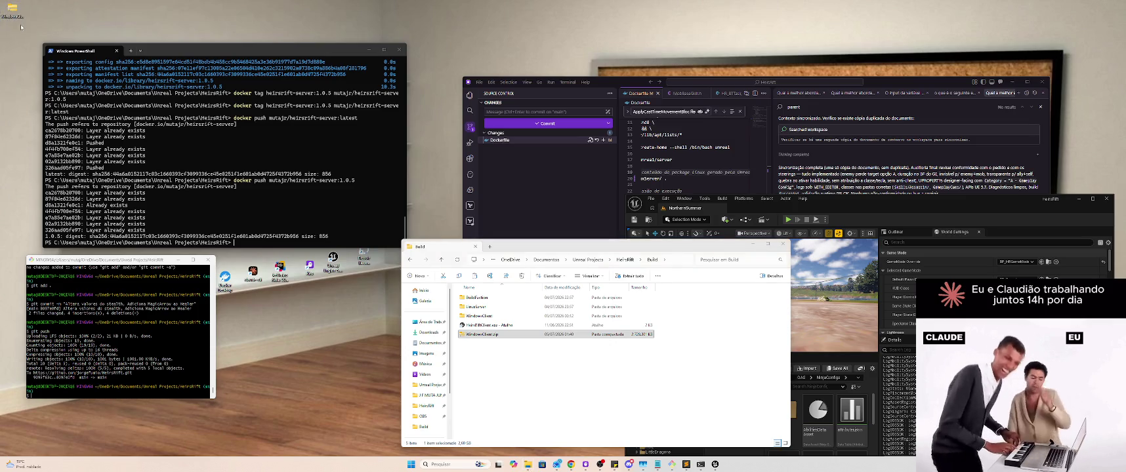
{"action": "left_click", "coordinate": [4, 20]}
Step: Extract the desktop WindowsClient.zip in place with WinRAR's Extrair aqui
{"action": "right_click", "coordinate": [12, 8]}
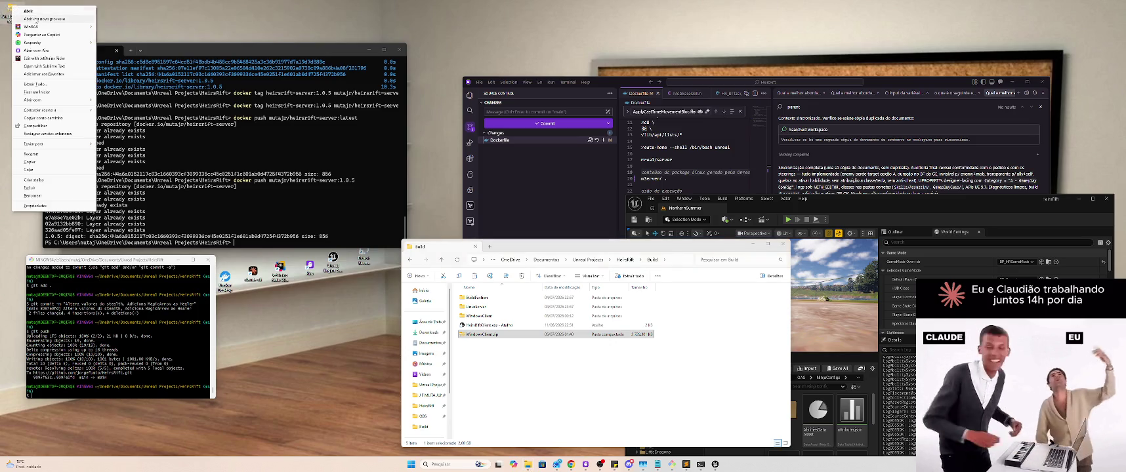
{"action": "mouse_move", "coordinate": [66, 27]}
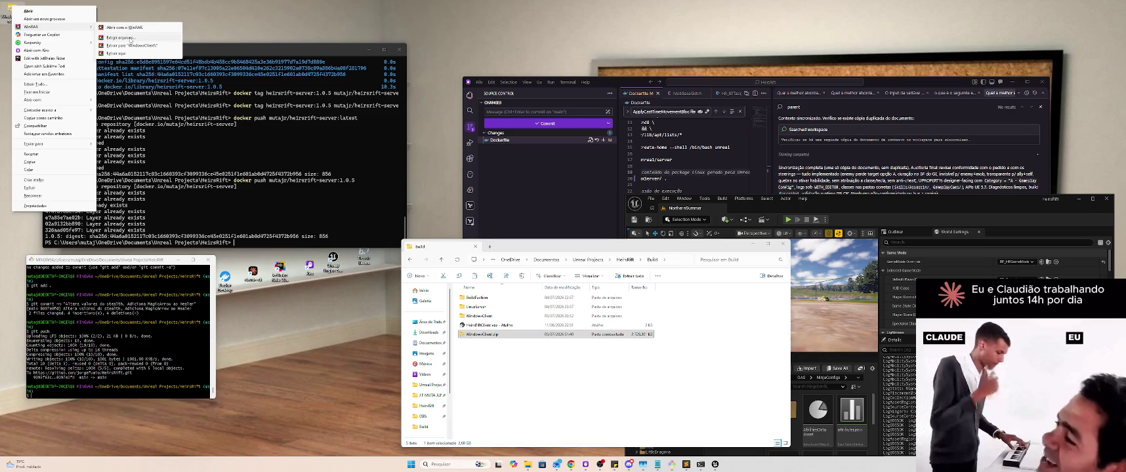
{"action": "left_click", "coordinate": [125, 37]}
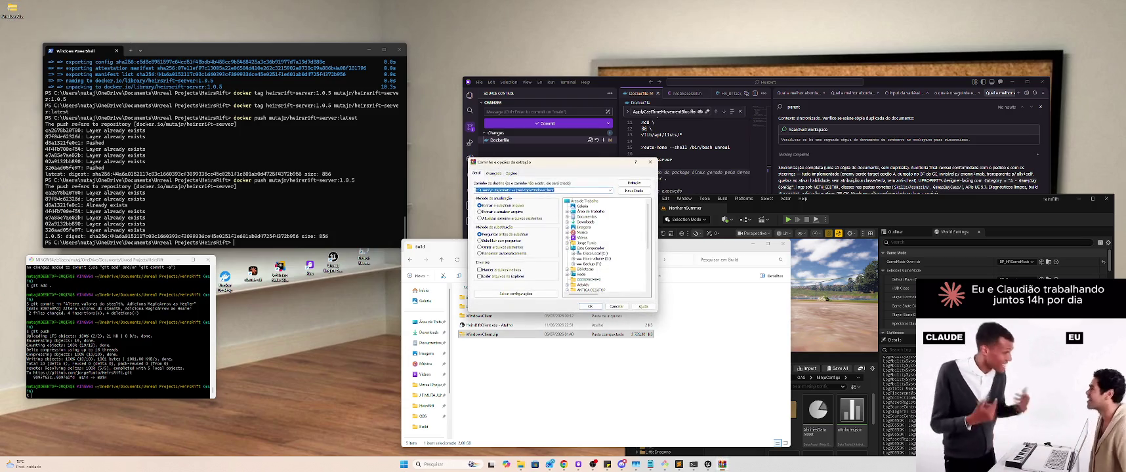
{"action": "left_click", "coordinate": [590, 306]}
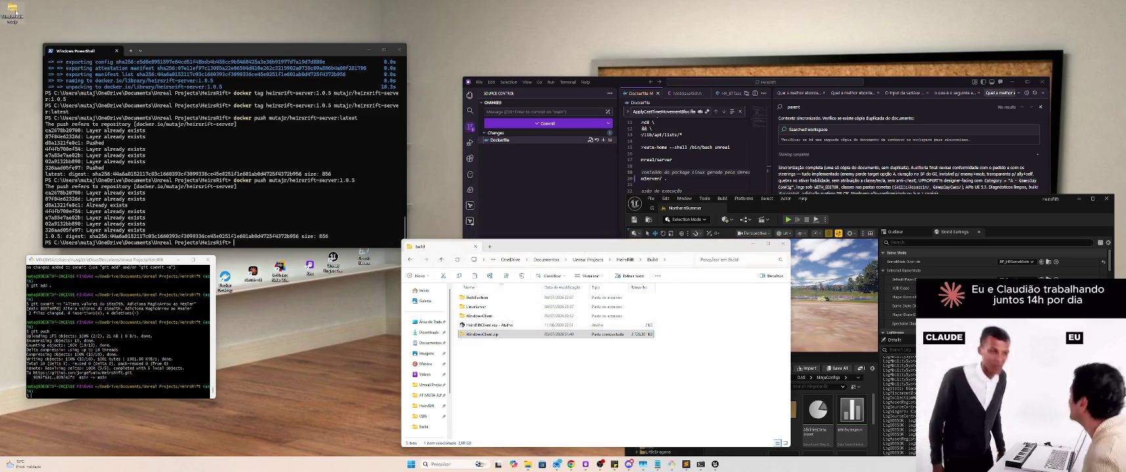
{"action": "mouse_move", "coordinate": [79, 29]}
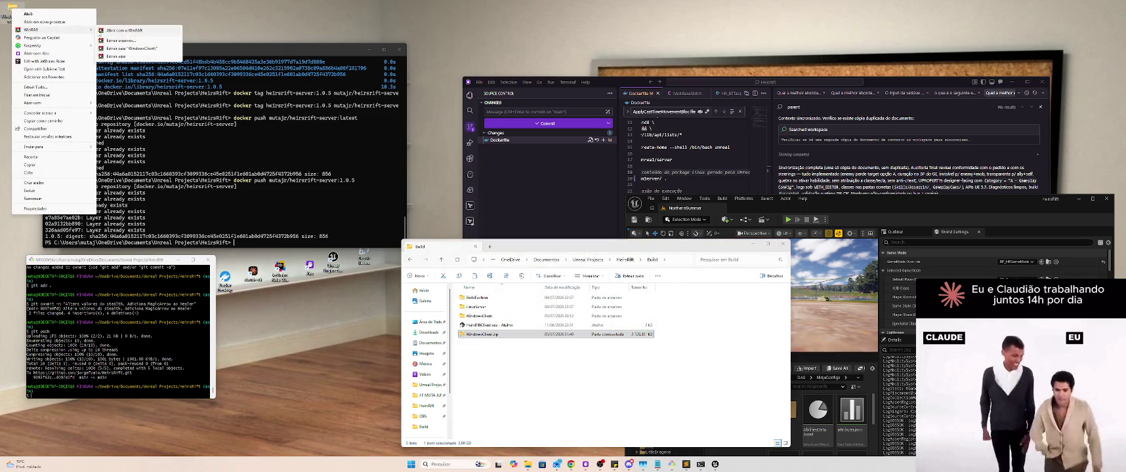
{"action": "left_click", "coordinate": [125, 58]}
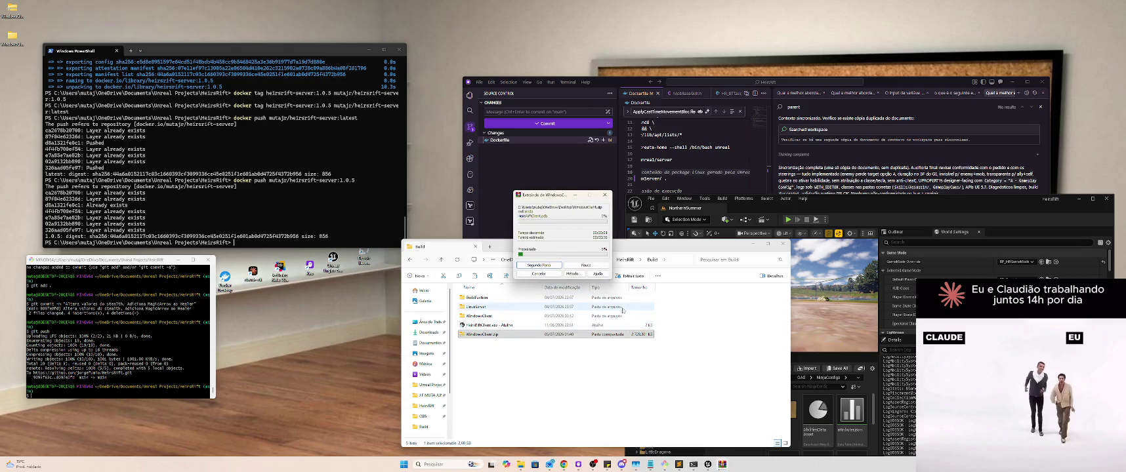
{"action": "left_click", "coordinate": [733, 204]}
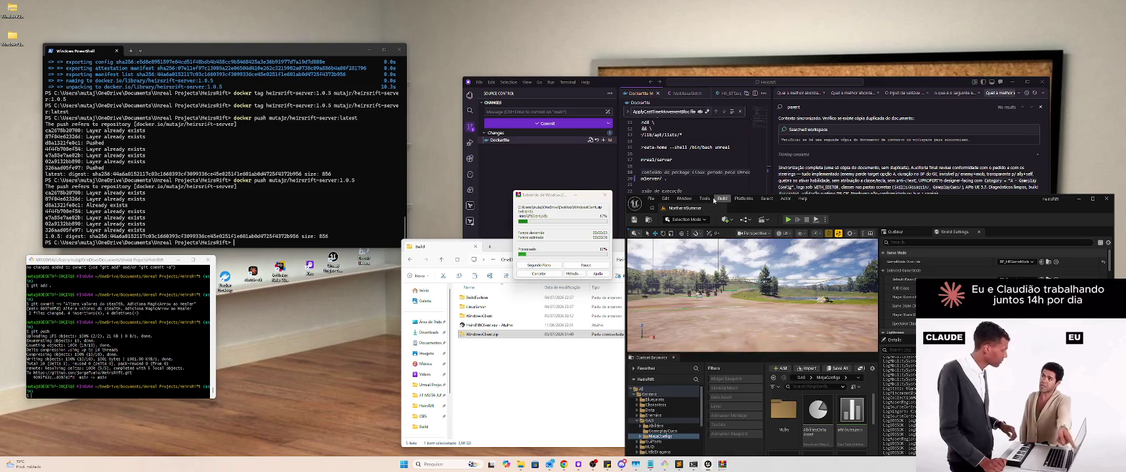
Step: Package the project via Platforms > Package Project into the Build folder, then search Start for Paint
{"action": "left_click", "coordinate": [704, 198]}
{"action": "left_click", "coordinate": [685, 198]}
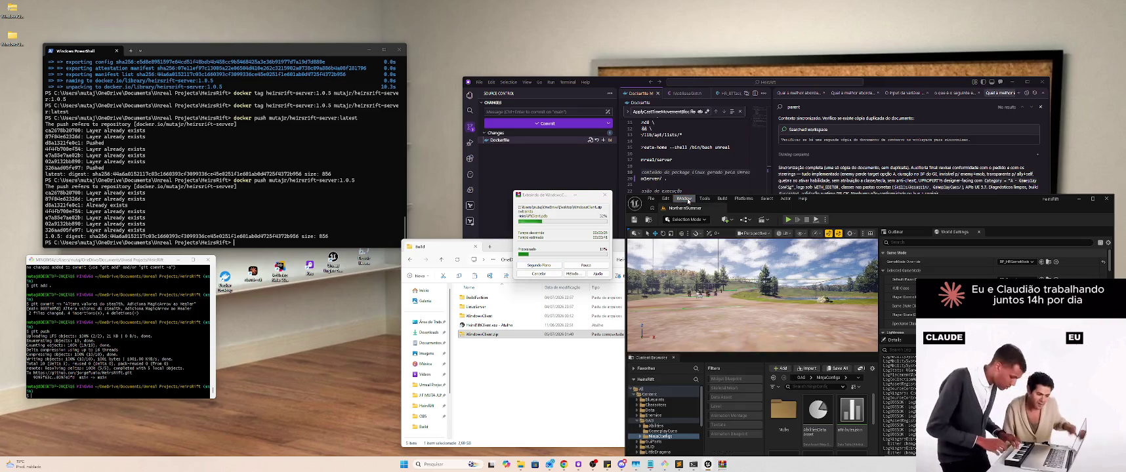
{"action": "left_click", "coordinate": [723, 199]}
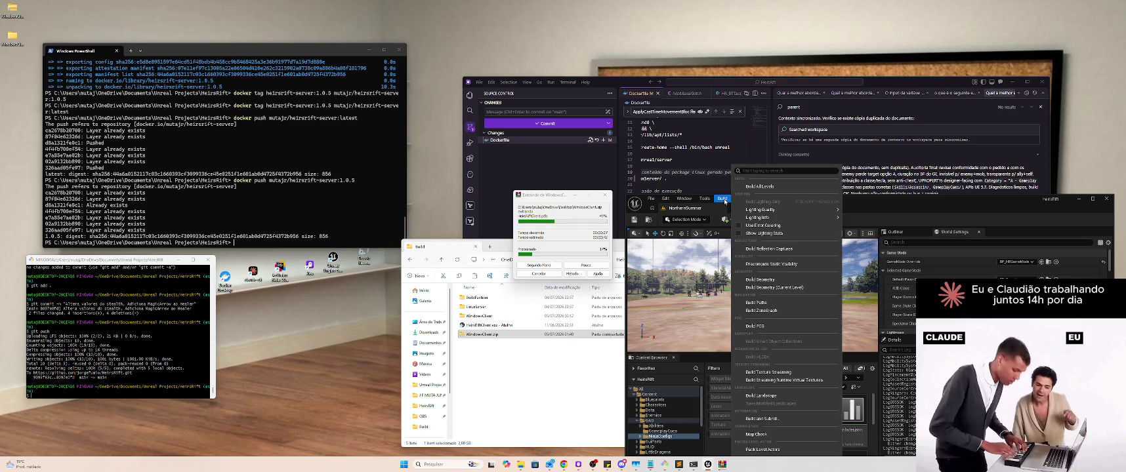
{"action": "left_click", "coordinate": [723, 199]}
{"action": "left_click", "coordinate": [744, 198]}
{"action": "mouse_move", "coordinate": [787, 260]}
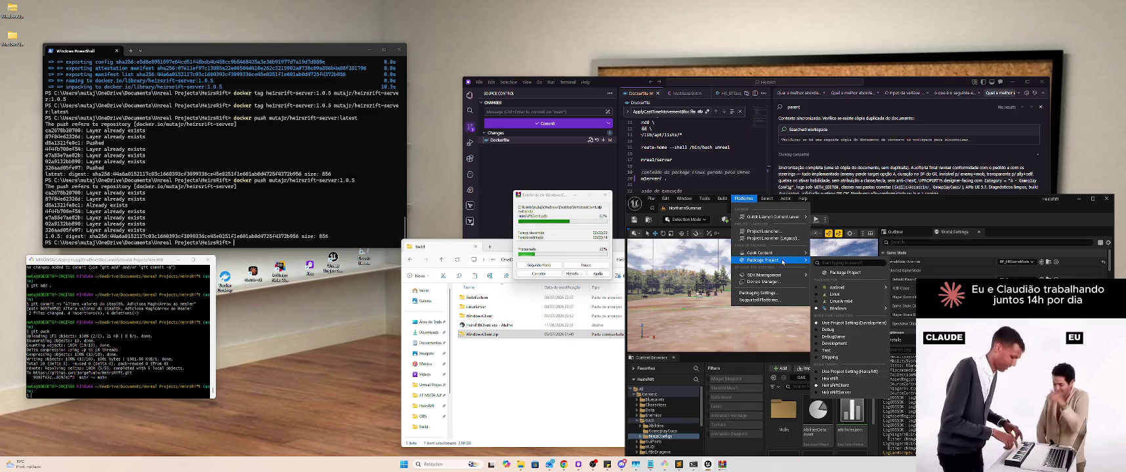
{"action": "left_click", "coordinate": [845, 273]}
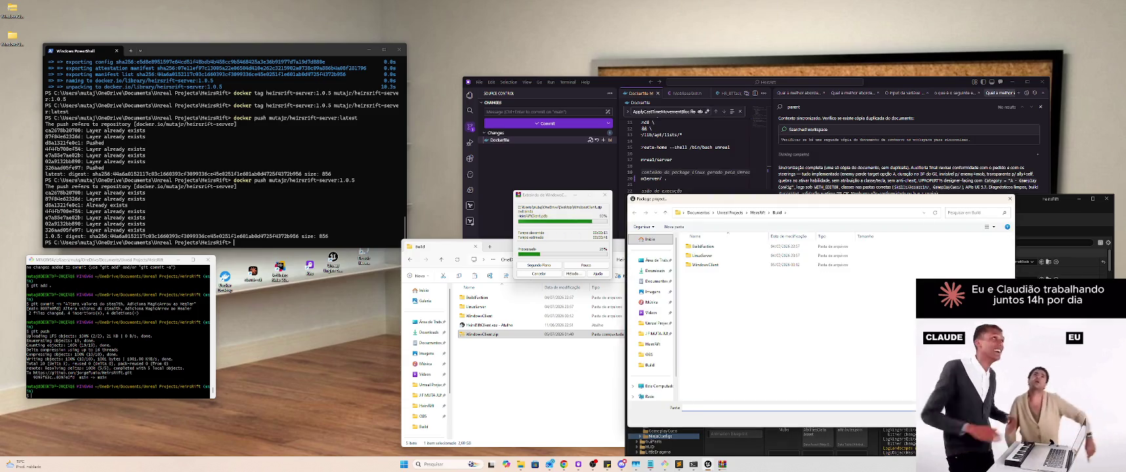
{"action": "key", "text": "Return"}
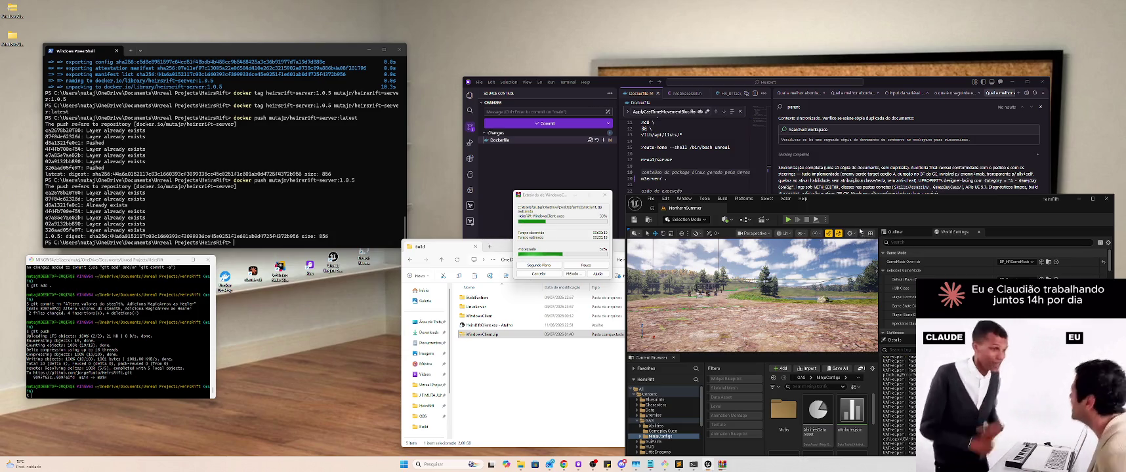
{"action": "key", "text": "super"}
Step: Launch Paint and hand-draw VALEU, undoing and redrawing the botched A
{"action": "type", "text": "paint"}
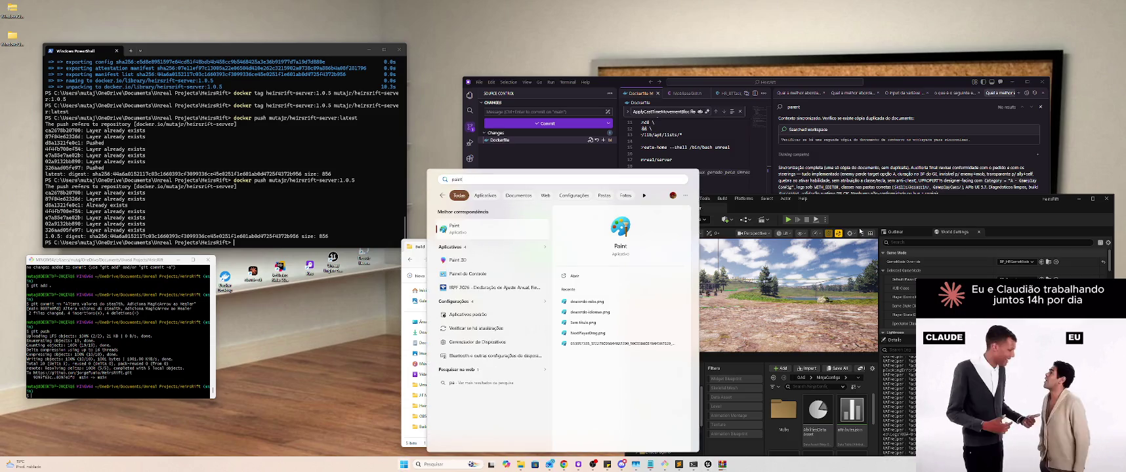
{"action": "key", "text": "Escape"}
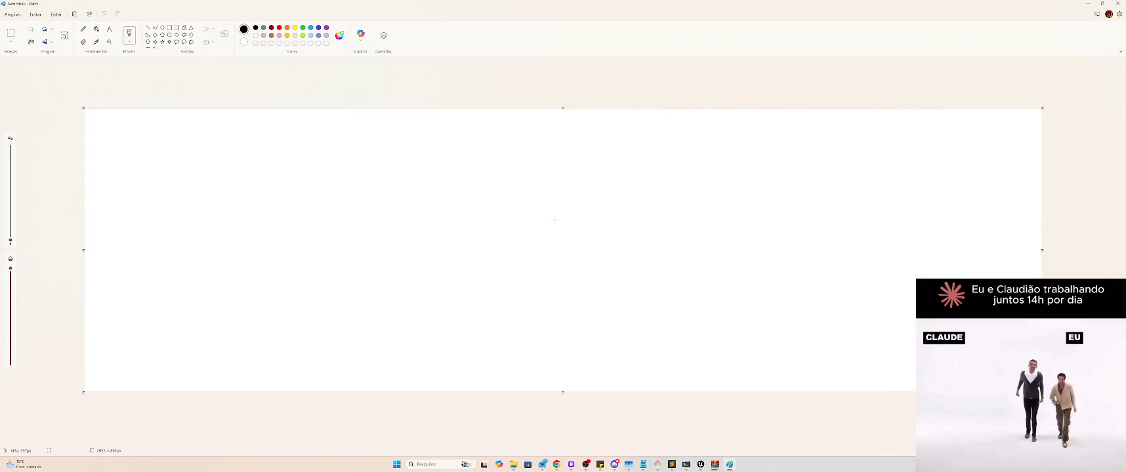
{"action": "mouse_move", "coordinate": [109, 122]}
{"action": "left_mouse_down"}
{"action": "mouse_move", "coordinate": [129, 175]}
{"action": "mouse_move", "coordinate": [162, 113]}
{"action": "left_mouse_up"}
{"action": "mouse_move", "coordinate": [169, 175]}
{"action": "left_mouse_down"}
{"action": "mouse_move", "coordinate": [201, 156]}
{"action": "mouse_move", "coordinate": [207, 175]}
{"action": "left_mouse_up"}
{"action": "left_click_drag", "start_coordinate": [185, 147], "coordinate": [210, 156]}
{"action": "key", "text": "ctrl+z"}
{"action": "key", "text": "ctrl+z"}
{"action": "mouse_move", "coordinate": [168, 181]}
{"action": "left_mouse_down"}
{"action": "mouse_move", "coordinate": [206, 167]}
{"action": "mouse_move", "coordinate": [200, 148]}
{"action": "mouse_move", "coordinate": [272, 171]}
{"action": "mouse_move", "coordinate": [293, 138]}
{"action": "mouse_move", "coordinate": [311, 139]}
{"action": "mouse_move", "coordinate": [307, 156]}
{"action": "left_mouse_up"}
{"action": "left_click_drag", "start_coordinate": [280, 184], "coordinate": [310, 181]}
{"action": "left_click_drag", "start_coordinate": [346, 139], "coordinate": [379, 140]}
Step: Write POR COLAR! to the right of VALEU
{"action": "left_click_drag", "start_coordinate": [437, 181], "coordinate": [438, 166]}
{"action": "mouse_move", "coordinate": [499, 148]}
{"action": "left_mouse_down"}
{"action": "mouse_move", "coordinate": [487, 178]}
{"action": "mouse_move", "coordinate": [561, 177]}
{"action": "mouse_move", "coordinate": [554, 188]}
{"action": "left_mouse_up"}
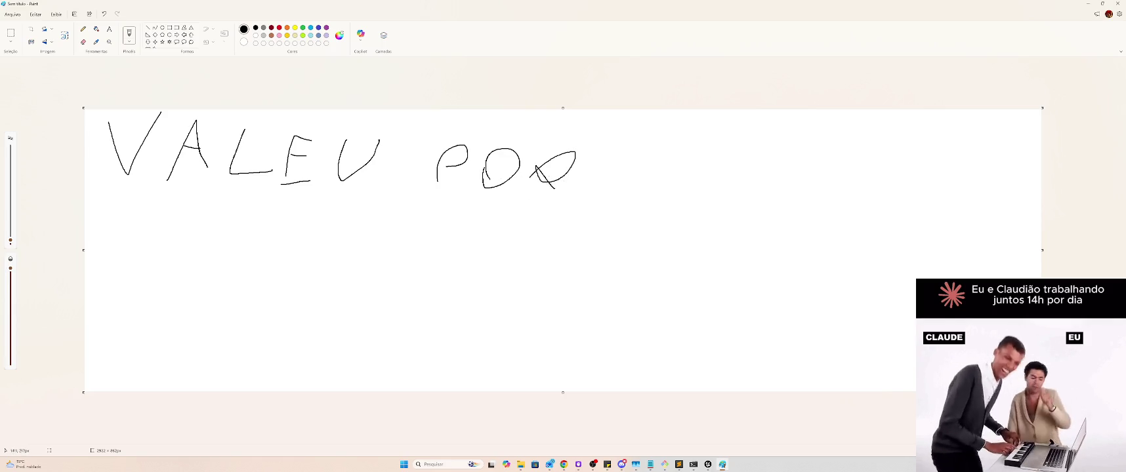
{"action": "mouse_move", "coordinate": [687, 162]}
{"action": "left_mouse_down"}
{"action": "mouse_move", "coordinate": [690, 190]}
{"action": "mouse_move", "coordinate": [716, 176]}
{"action": "left_mouse_up"}
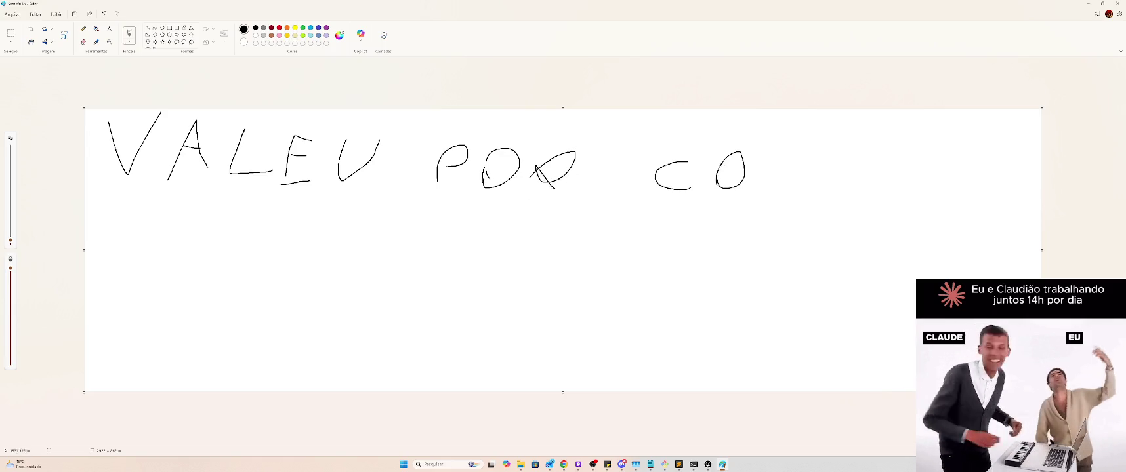
{"action": "mouse_move", "coordinate": [768, 154]}
{"action": "left_mouse_down"}
{"action": "mouse_move", "coordinate": [792, 189]}
{"action": "mouse_move", "coordinate": [837, 191]}
{"action": "mouse_move", "coordinate": [835, 177]}
{"action": "mouse_move", "coordinate": [876, 196]}
{"action": "left_mouse_up"}
{"action": "left_click_drag", "start_coordinate": [903, 166], "coordinate": [904, 196]}
Step: Draw the two bars of the = sign below, undoing the last stroke
{"action": "left_click_drag", "start_coordinate": [153, 253], "coordinate": [184, 256]}
{"action": "mouse_move", "coordinate": [159, 276]}
{"action": "left_mouse_down"}
{"action": "mouse_move", "coordinate": [180, 276]}
{"action": "mouse_move", "coordinate": [192, 294]}
{"action": "mouse_move", "coordinate": [214, 267]}
{"action": "mouse_move", "coordinate": [197, 293]}
{"action": "mouse_move", "coordinate": [202, 251]}
{"action": "mouse_move", "coordinate": [197, 293]}
{"action": "left_mouse_up"}
{"action": "key", "text": "ctrl+z"}
{"action": "key", "text": "ctrl+z"}
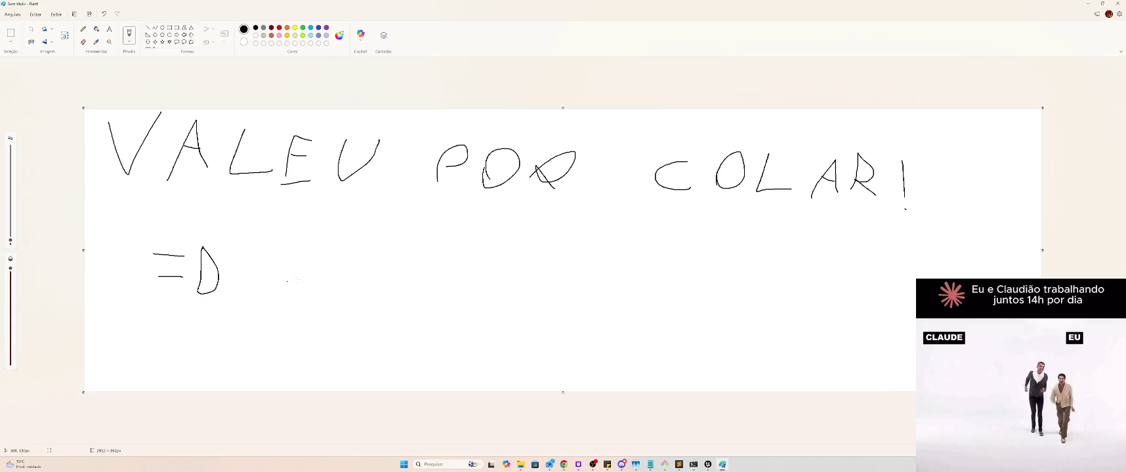